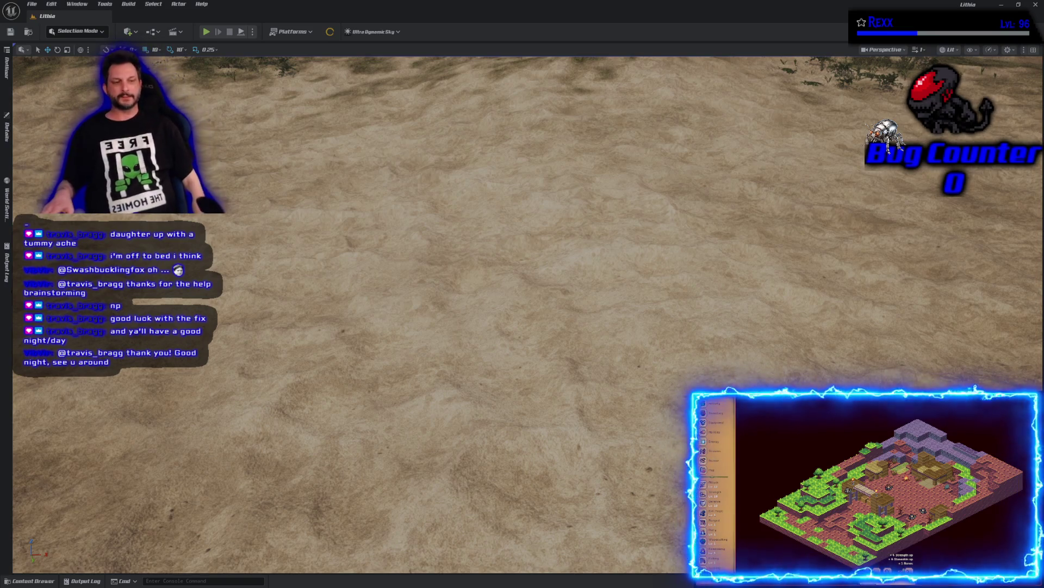
View the CBP_SandboxCharacter graph's ADD and REMOVE nodes, then return to the Lithia level.
{"action": "key", "text": "alt+Tab"}
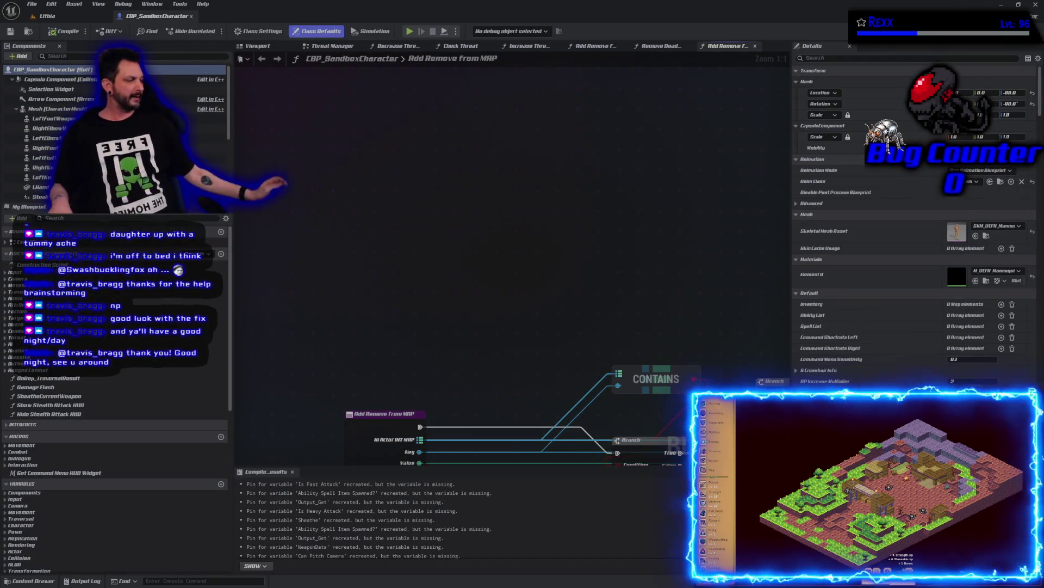
{"action": "scroll", "coordinate": [390, 186], "scroll_direction": "down", "scroll_amount": 2}
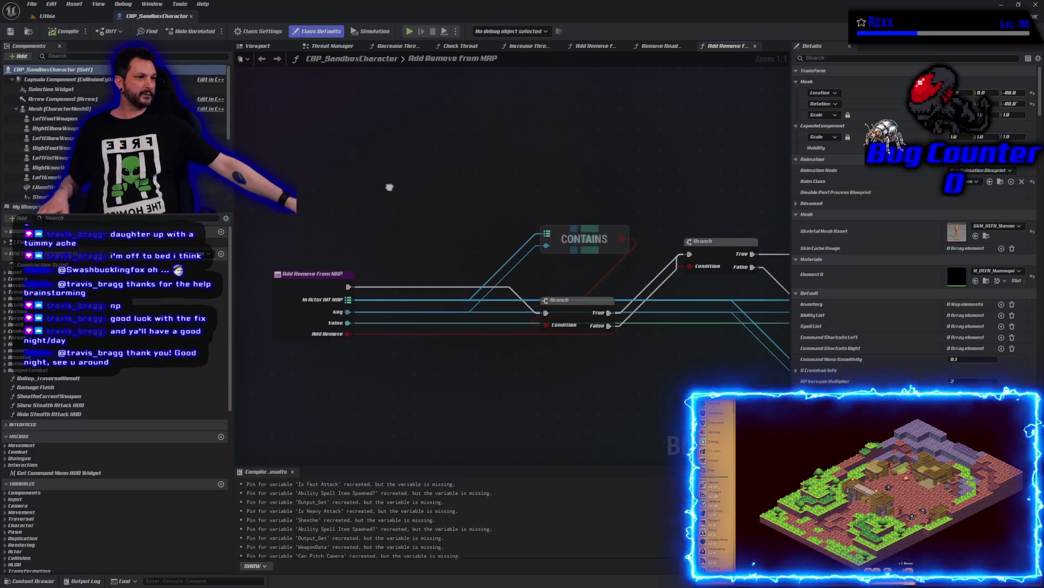
{"action": "left_click_drag", "start_coordinate": [391, 168], "coordinate": [377, 253]}
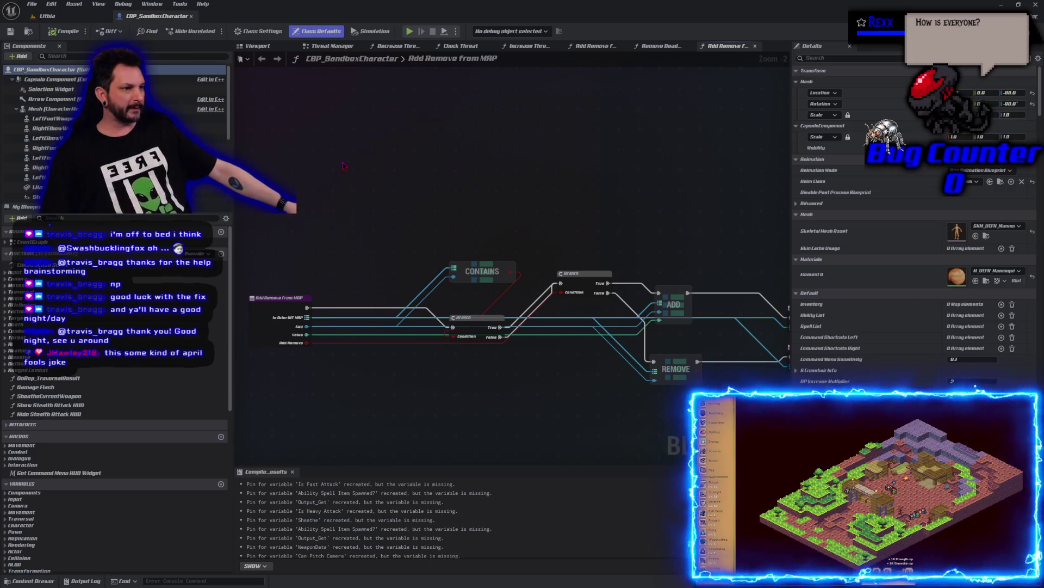
{"action": "left_click", "coordinate": [48, 15]}
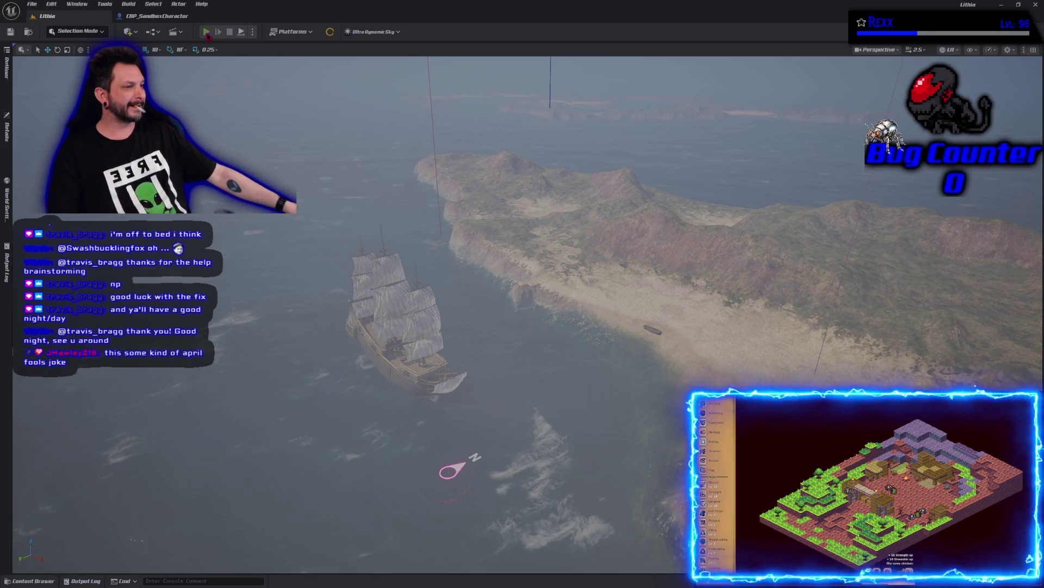
{"action": "left_click", "coordinate": [207, 33]}
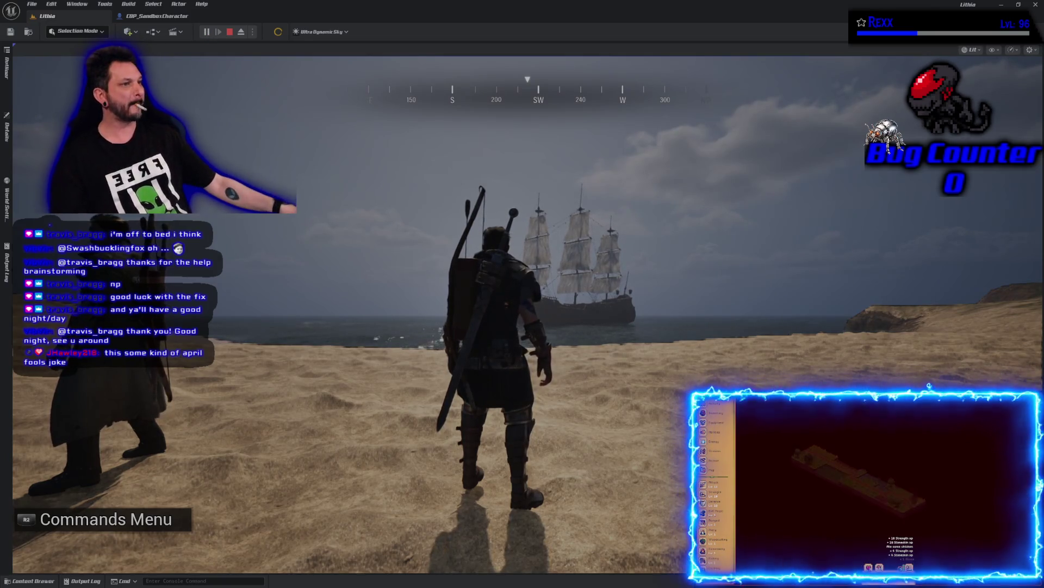
{"action": "key", "text": "w"}
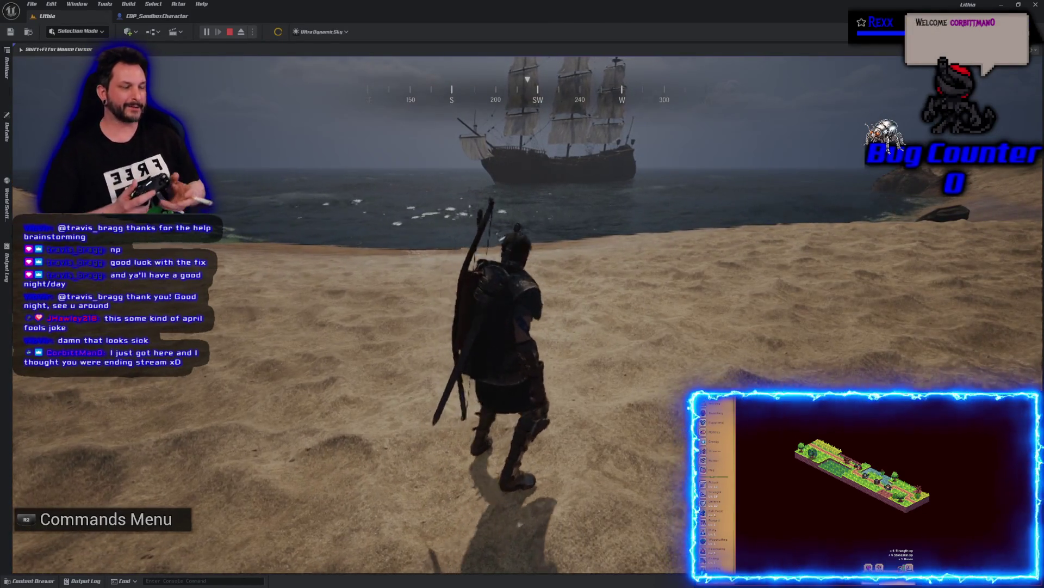
{"action": "key", "text": "w"}
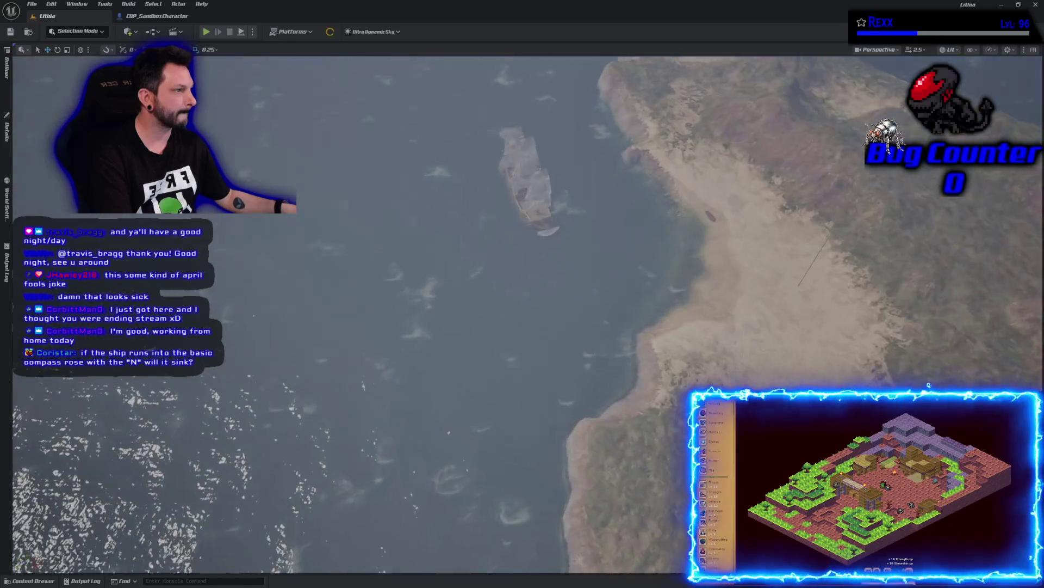
Drop the view to water level facing the ship, select the N compass marker, and playtest.
{"action": "scroll", "coordinate": [531, 240], "scroll_direction": "up", "scroll_amount": 10}
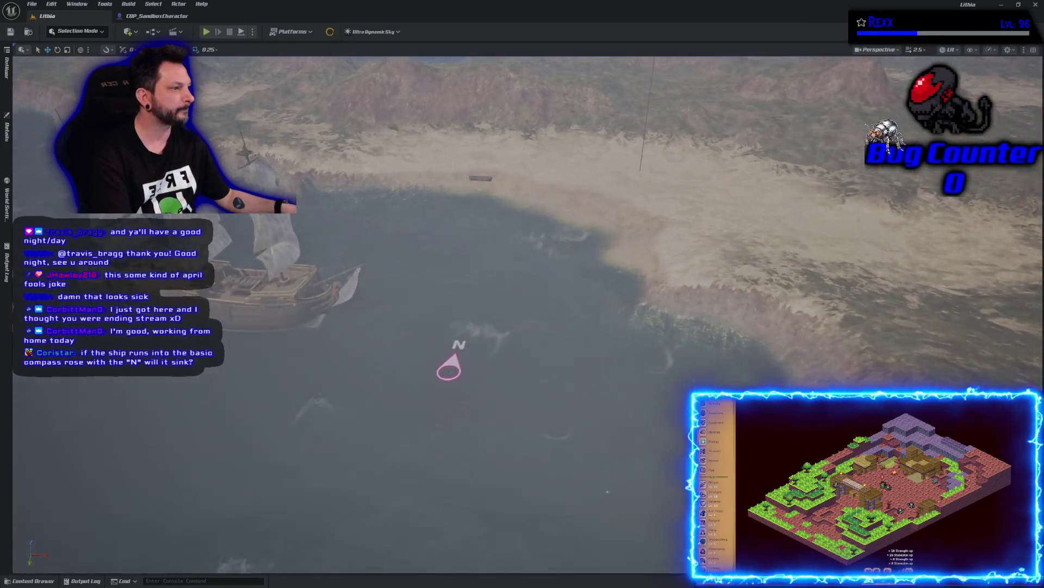
{"action": "scroll", "coordinate": [531, 239], "scroll_direction": "up", "scroll_amount": 3}
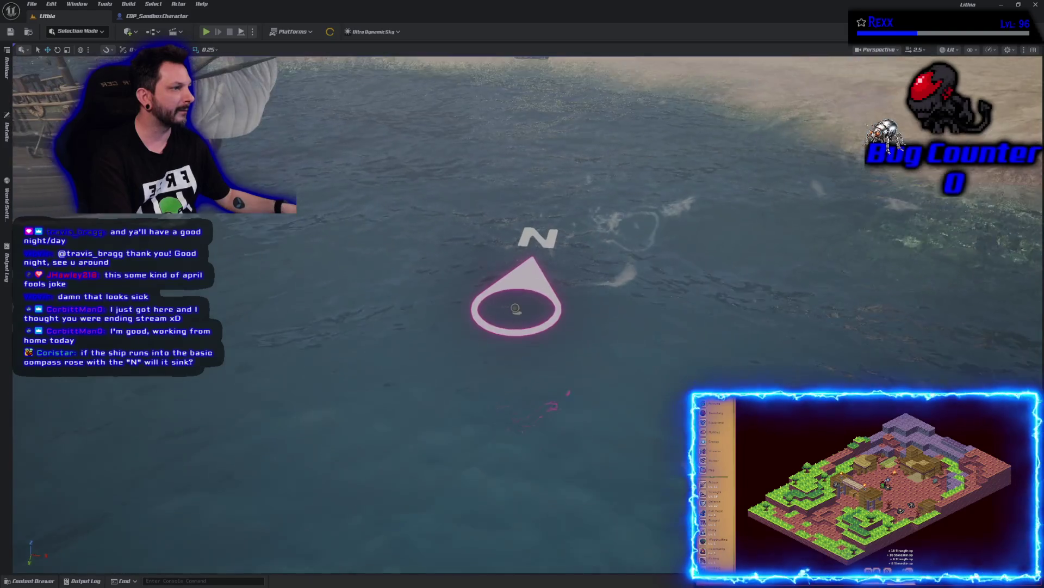
{"action": "scroll", "coordinate": [516, 307], "scroll_direction": "down", "scroll_amount": 2}
{"action": "mouse_move", "coordinate": [516, 308]}
{"action": "left_mouse_down"}
{"action": "mouse_move", "coordinate": [489, 304]}
{"action": "mouse_move", "coordinate": [490, 261]}
{"action": "mouse_move", "coordinate": [470, 245]}
{"action": "mouse_move", "coordinate": [467, 317]}
{"action": "left_mouse_up"}
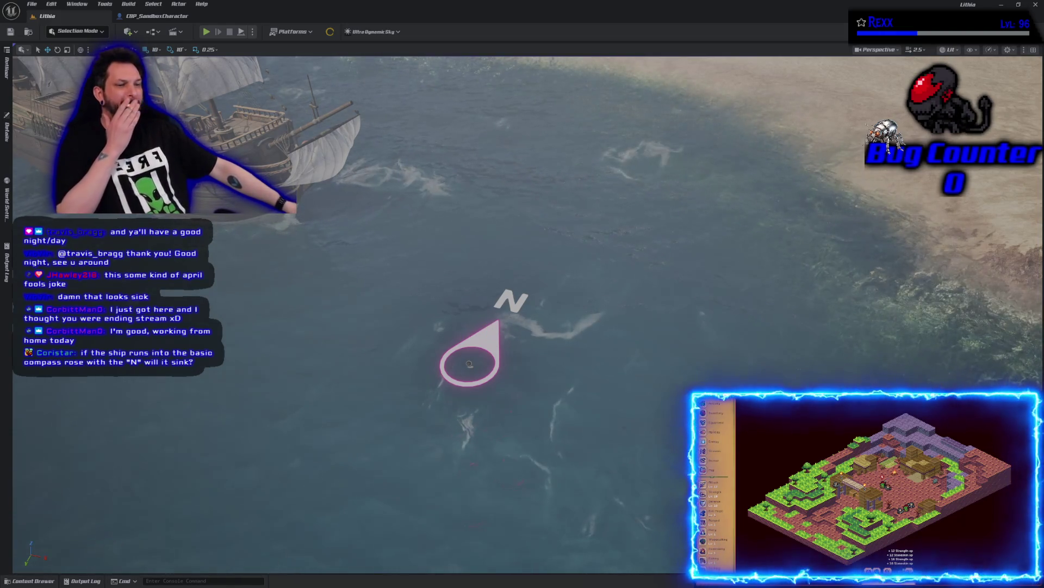
{"action": "left_click", "coordinate": [489, 333]}
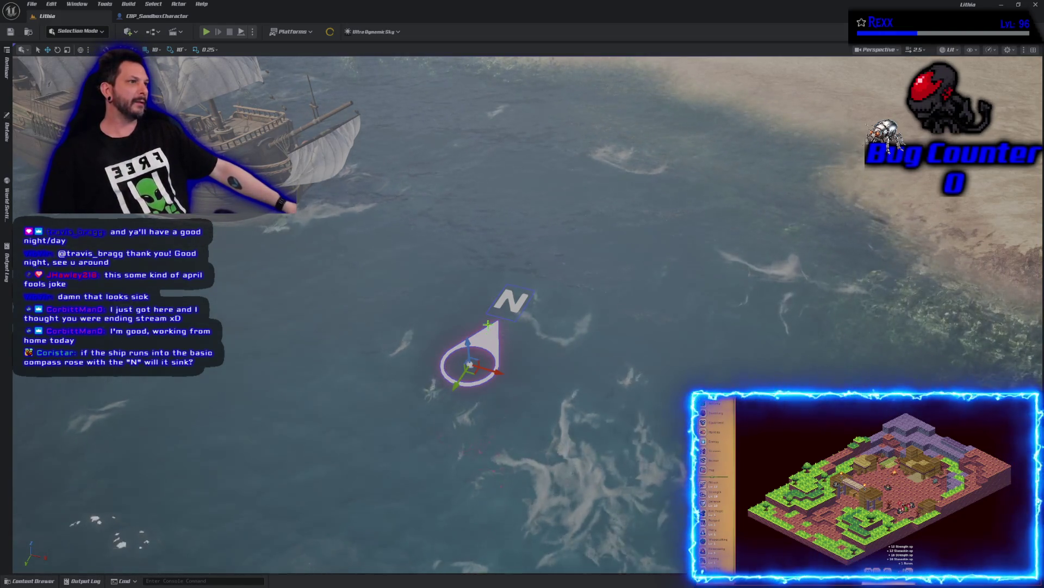
{"action": "left_click", "coordinate": [207, 33]}
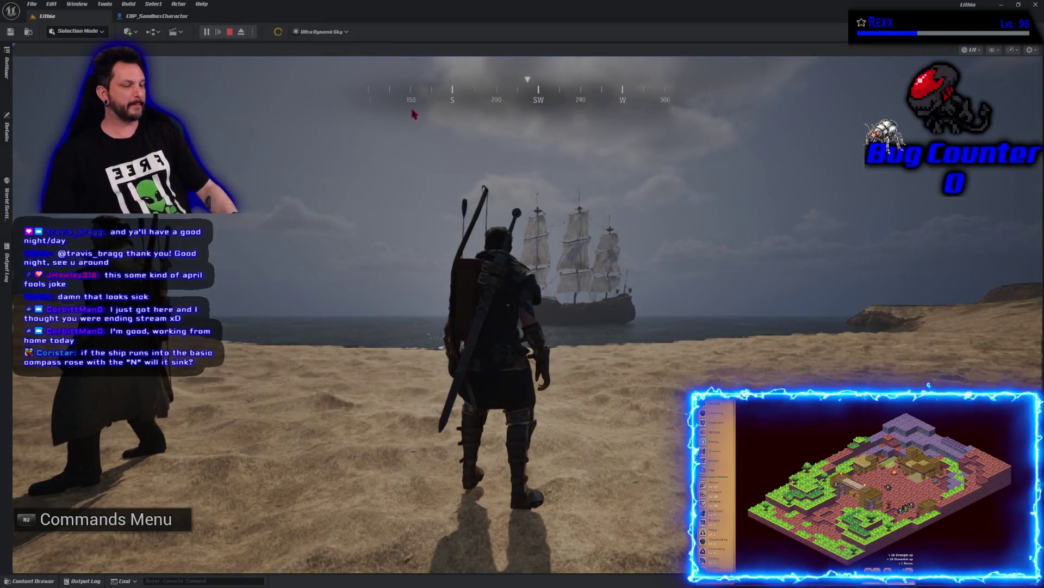
Capture the mouse in the running game viewport to control the character.
{"action": "left_click", "coordinate": [413, 115]}
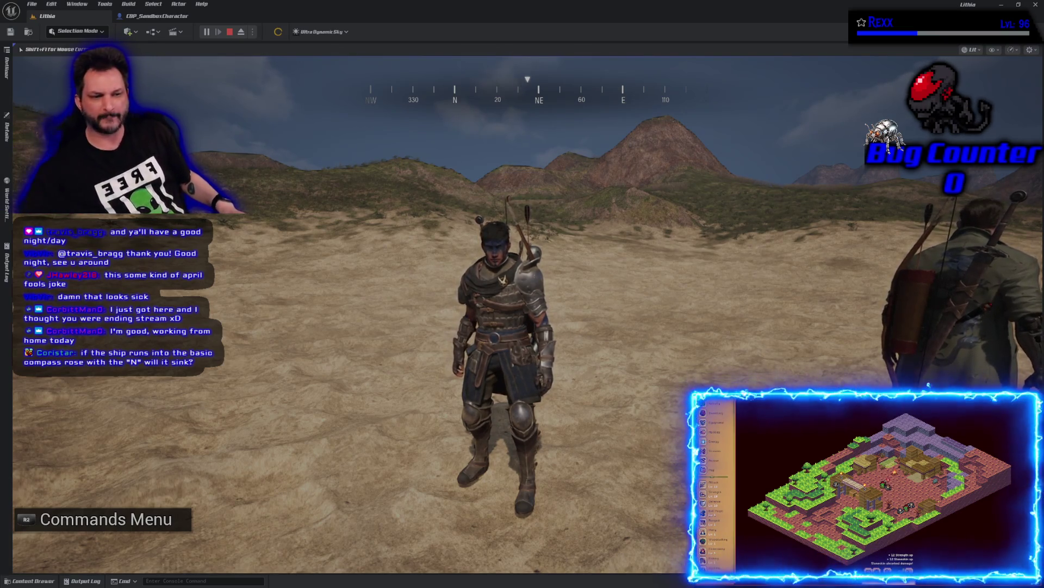
Stop the playtest and raise the editor camera high above the island's cloud layer.
{"action": "key", "text": "Escape"}
{"action": "scroll", "coordinate": [522, 316], "scroll_direction": "down", "scroll_amount": 10}
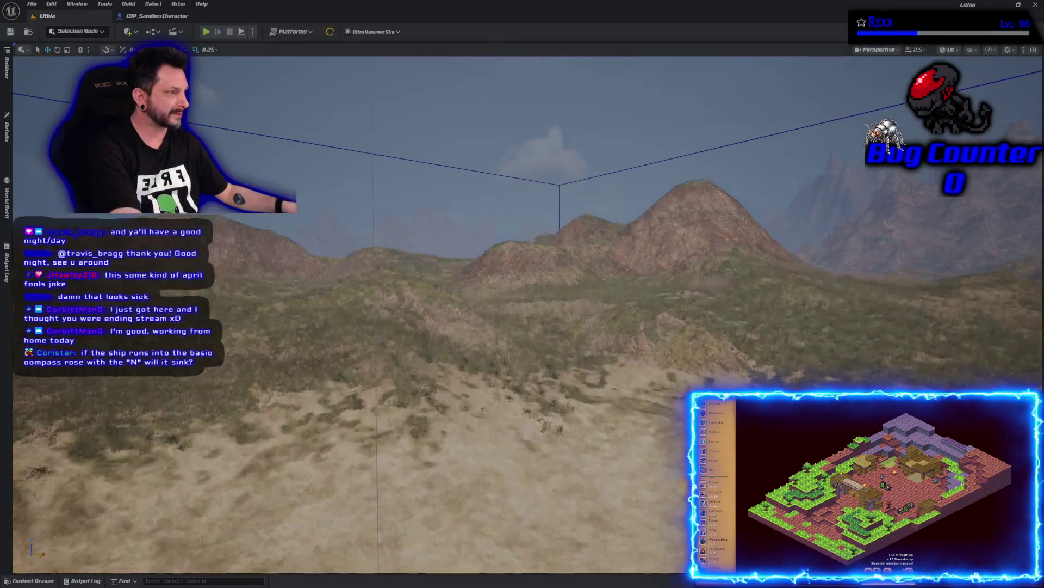
{"action": "scroll", "coordinate": [522, 316], "scroll_direction": "down", "scroll_amount": 10}
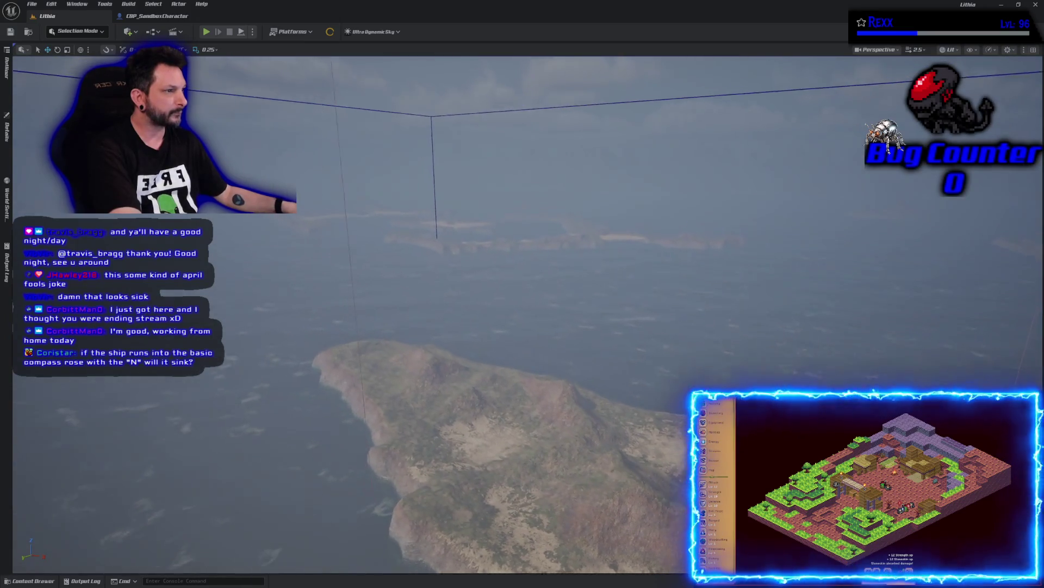
{"action": "scroll", "coordinate": [522, 315], "scroll_direction": "down", "scroll_amount": 10}
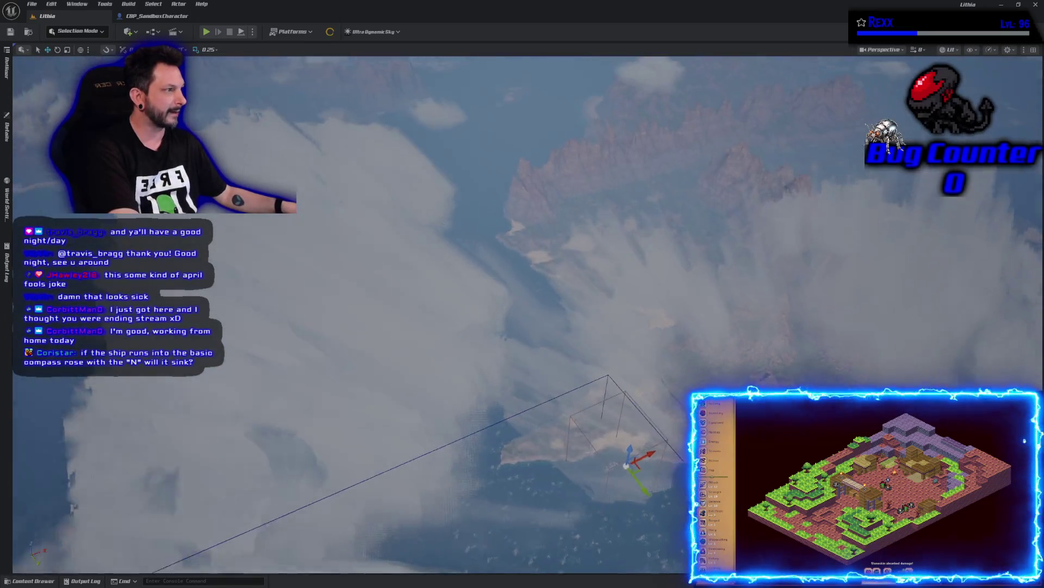
{"action": "scroll", "coordinate": [522, 315], "scroll_direction": "down", "scroll_amount": 10}
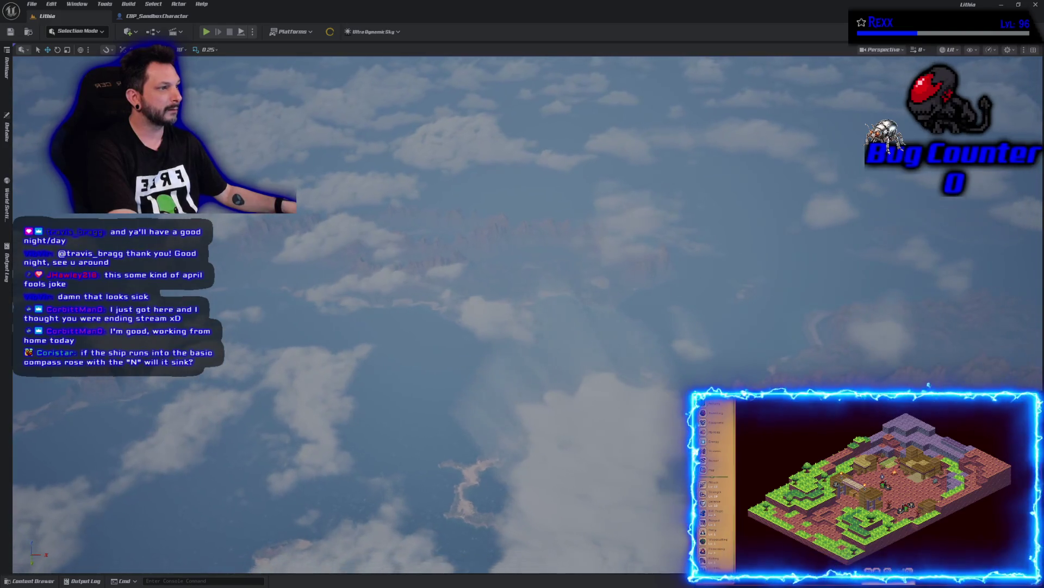
{"action": "scroll", "coordinate": [523, 316], "scroll_direction": "down", "scroll_amount": 5}
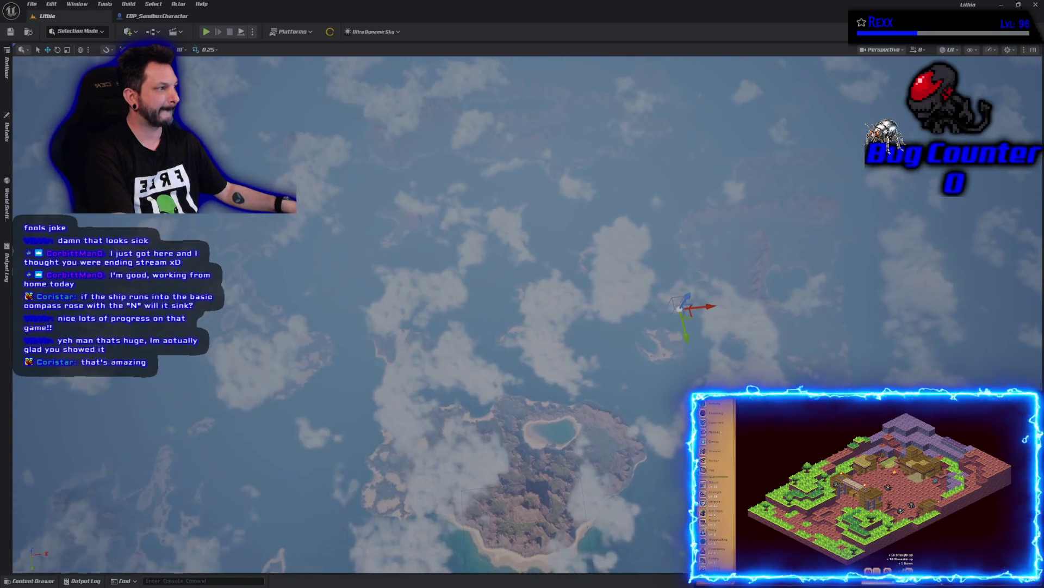
Select Ultra_Dynamic_Weather, browse its rain and splash particle details, and search 'cloud'.
{"action": "left_click", "coordinate": [6, 68]}
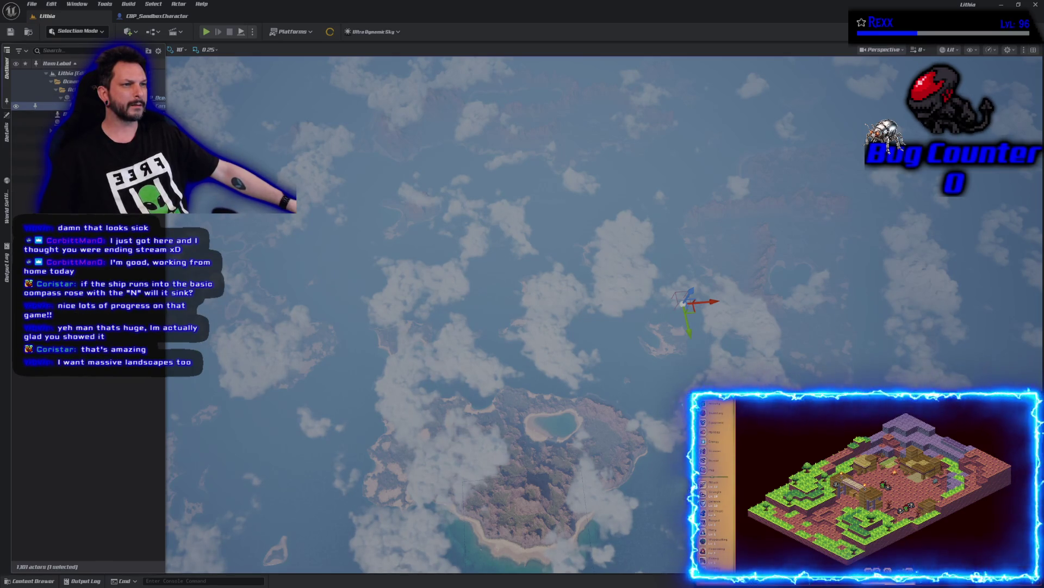
{"action": "left_click", "coordinate": [27, 171]}
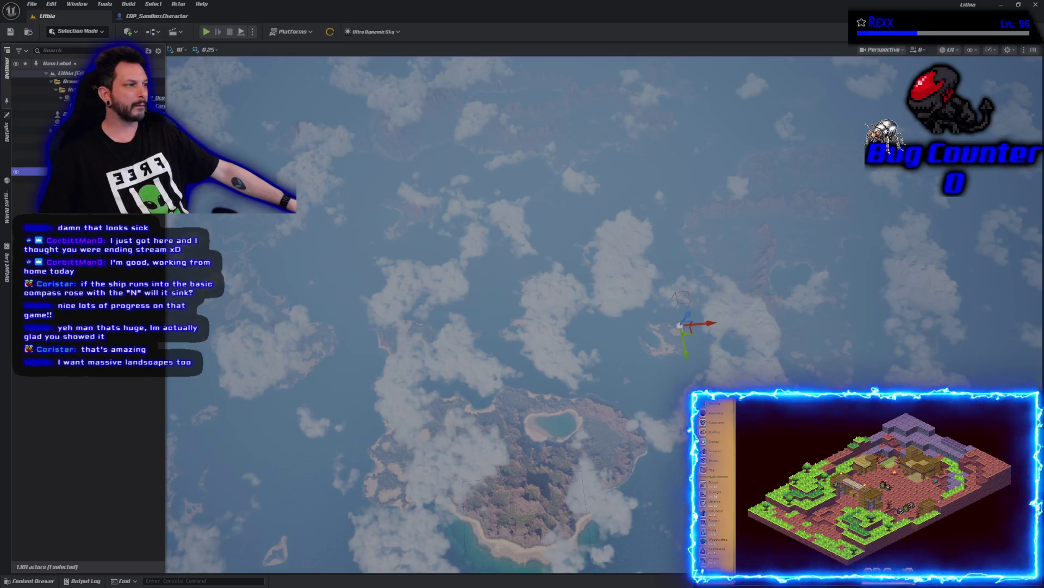
{"action": "left_click", "coordinate": [7, 133]}
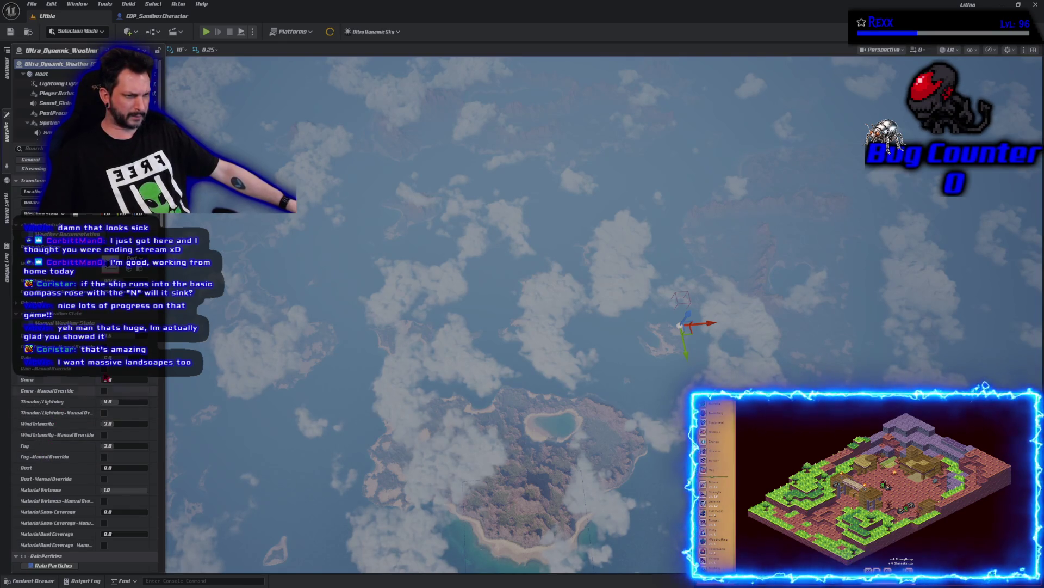
{"action": "scroll", "coordinate": [77, 409], "scroll_direction": "down", "scroll_amount": 5}
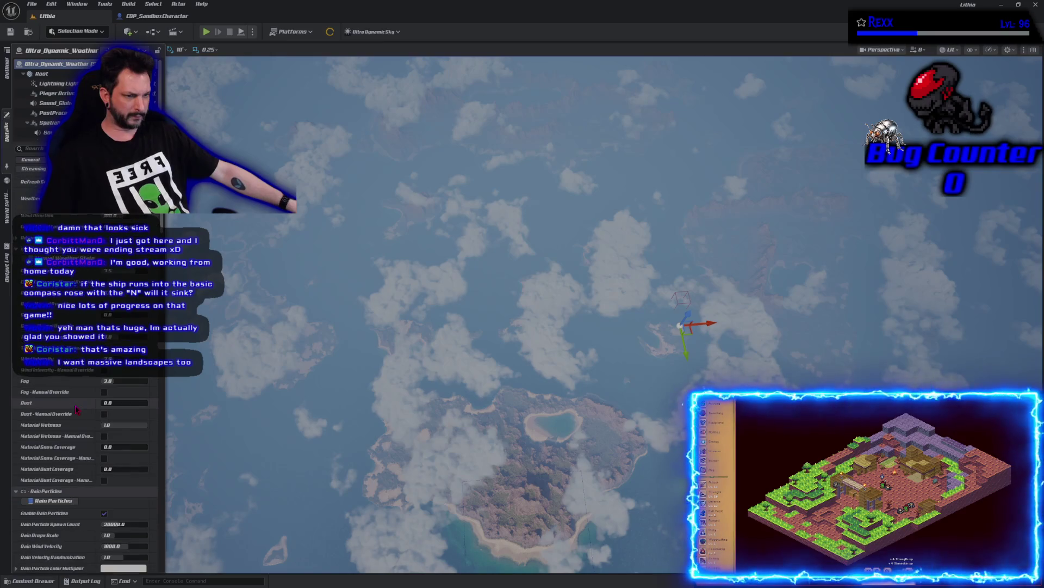
{"action": "scroll", "coordinate": [77, 409], "scroll_direction": "down", "scroll_amount": 5}
{"action": "scroll", "coordinate": [76, 409], "scroll_direction": "down", "scroll_amount": 10}
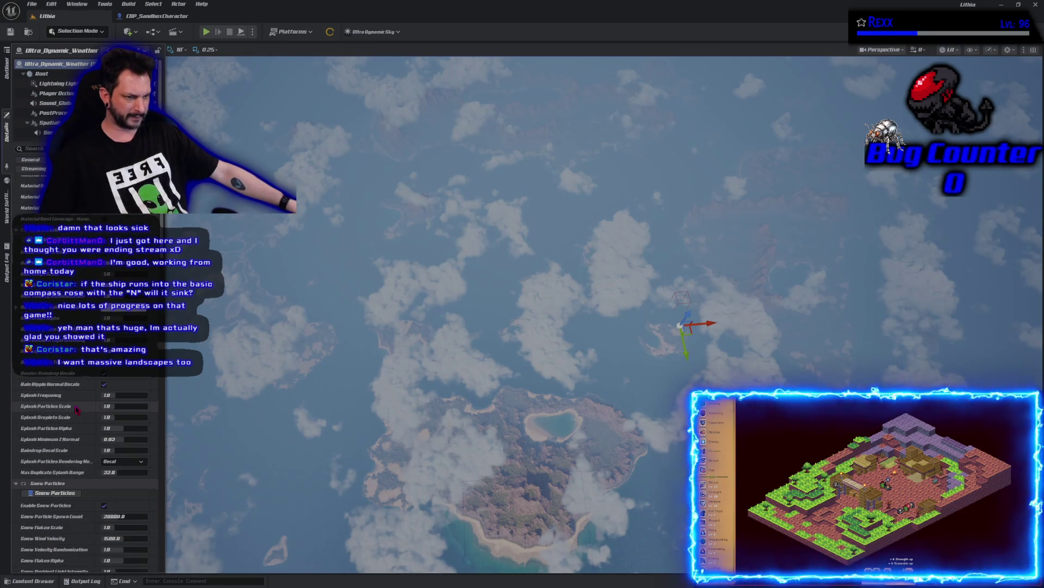
{"action": "scroll", "coordinate": [77, 409], "scroll_direction": "up", "scroll_amount": 10}
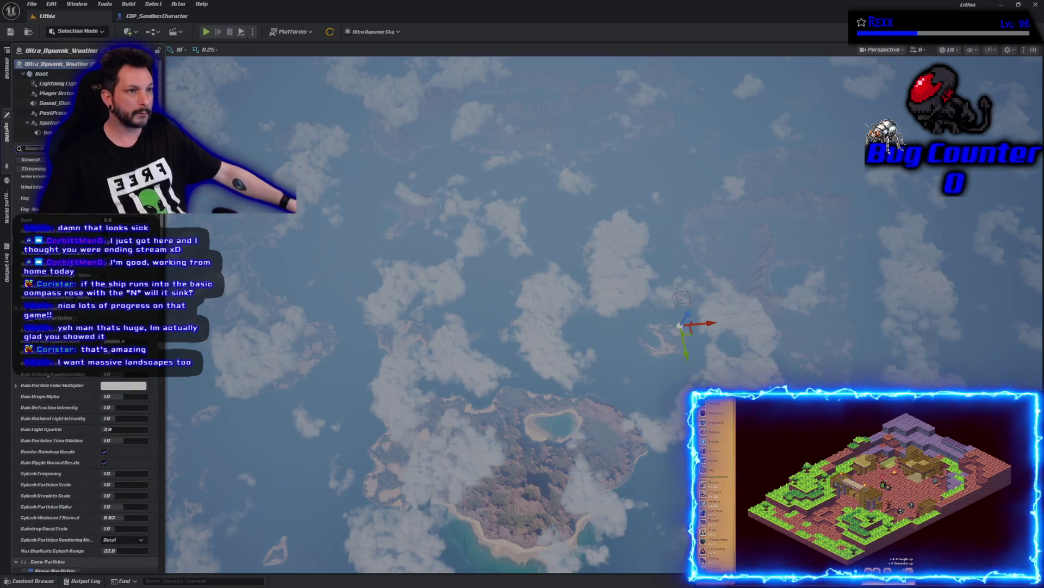
{"action": "type", "text": "cloud"}
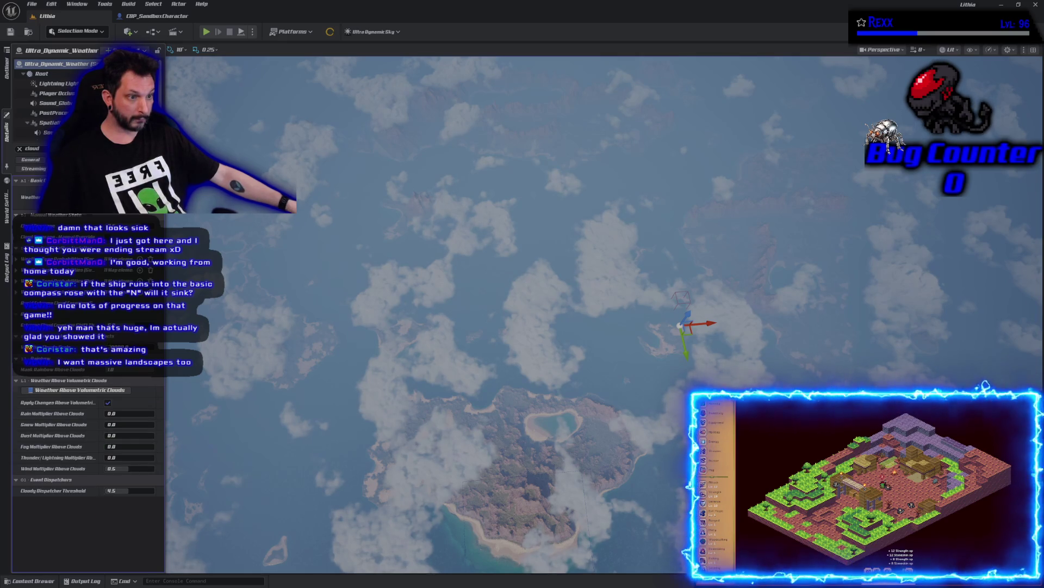
Review the cloud-filtered weather properties, including the Weather Above Volumetric Clouds multipliers.
{"action": "mouse_move", "coordinate": [94, 326]}
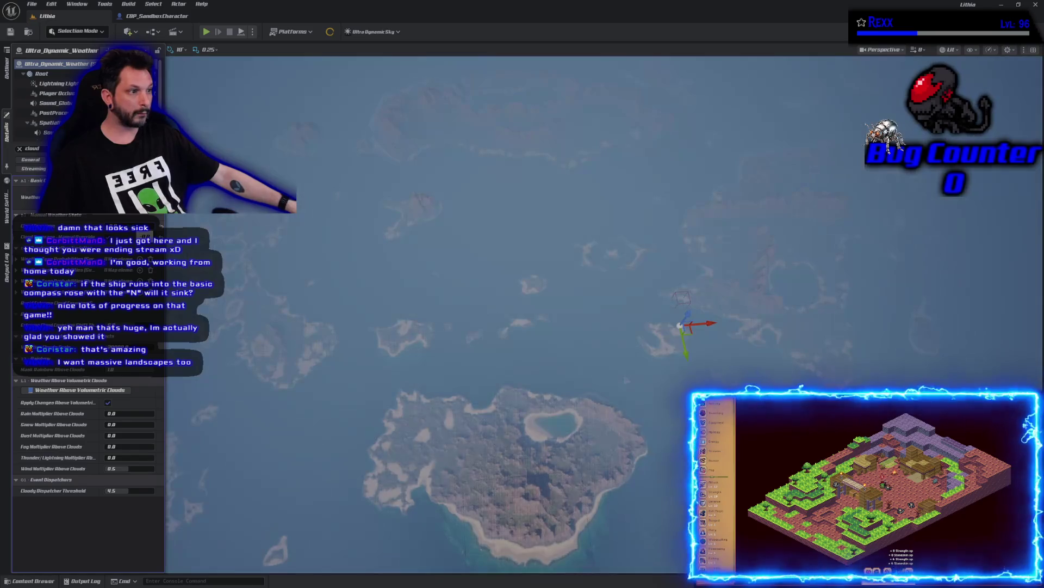
{"action": "left_click_drag", "start_coordinate": [552, 349], "coordinate": [560, 313]}
{"action": "left_click_drag", "start_coordinate": [519, 354], "coordinate": [519, 373]}
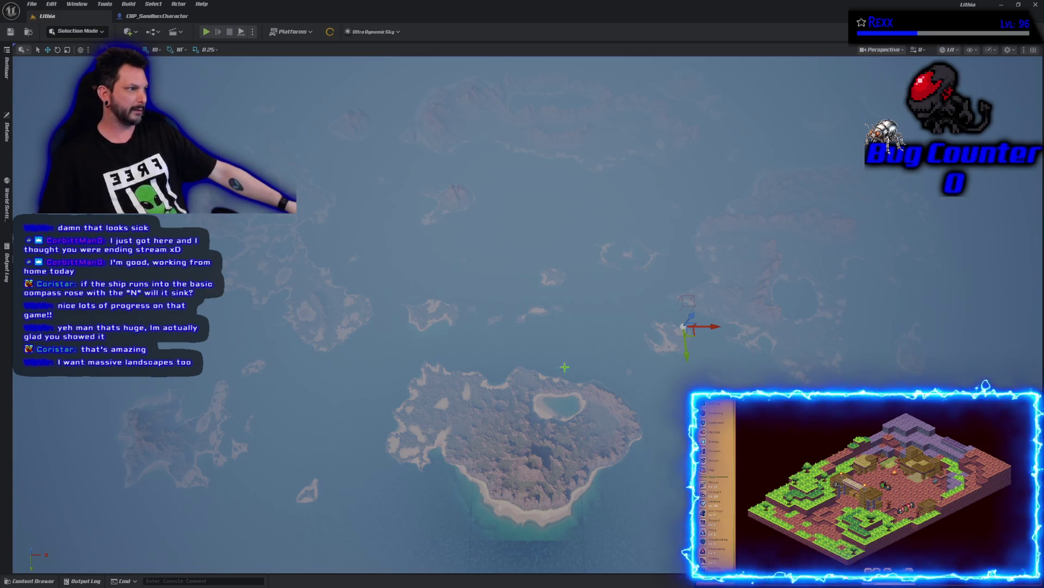
{"action": "scroll", "coordinate": [562, 296], "scroll_direction": "up", "scroll_amount": 2}
{"action": "key", "text": "w"}
{"action": "key", "text": "w"}
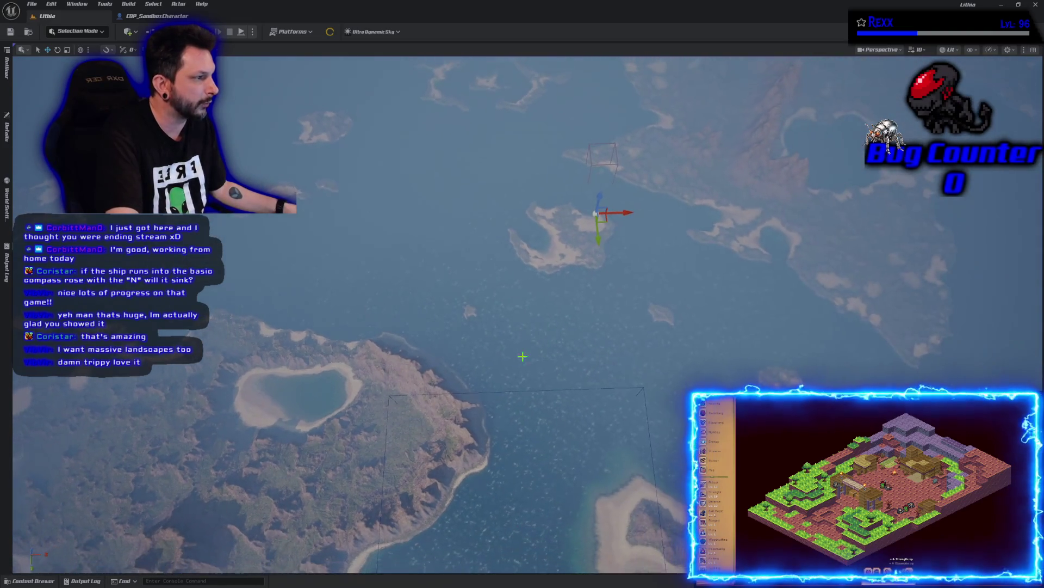
{"action": "left_click", "coordinate": [597, 305]}
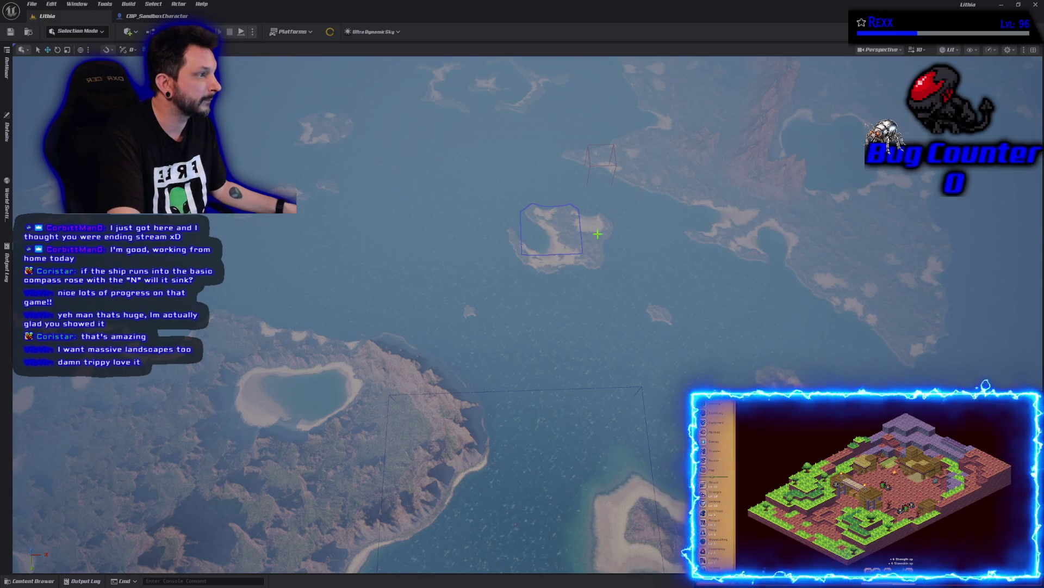
Select six landscape components in a 3×2 grid around the island and water to its left.
{"action": "left_click", "coordinate": [557, 231]}
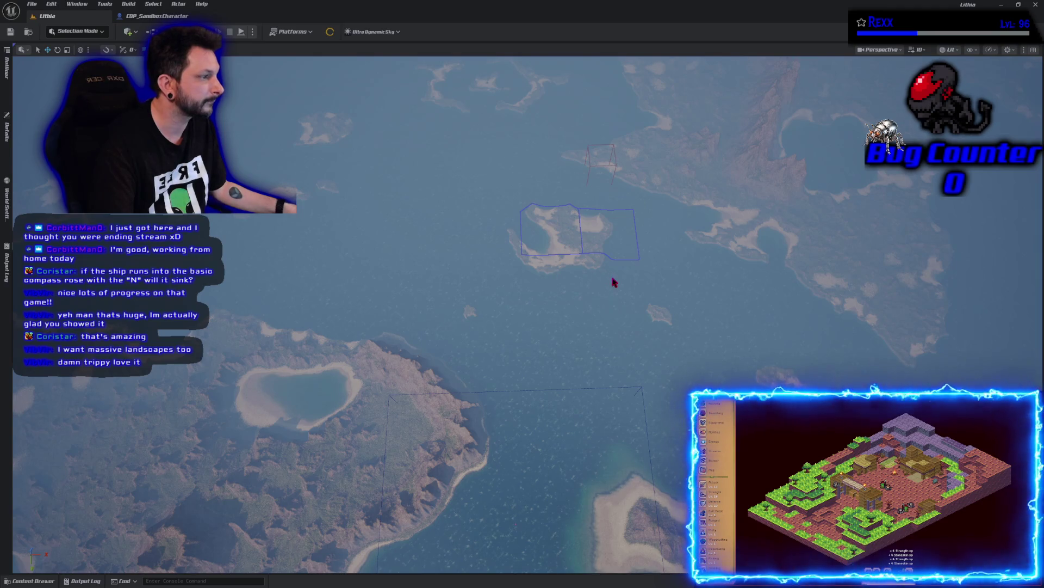
{"action": "left_click", "coordinate": [581, 280]}
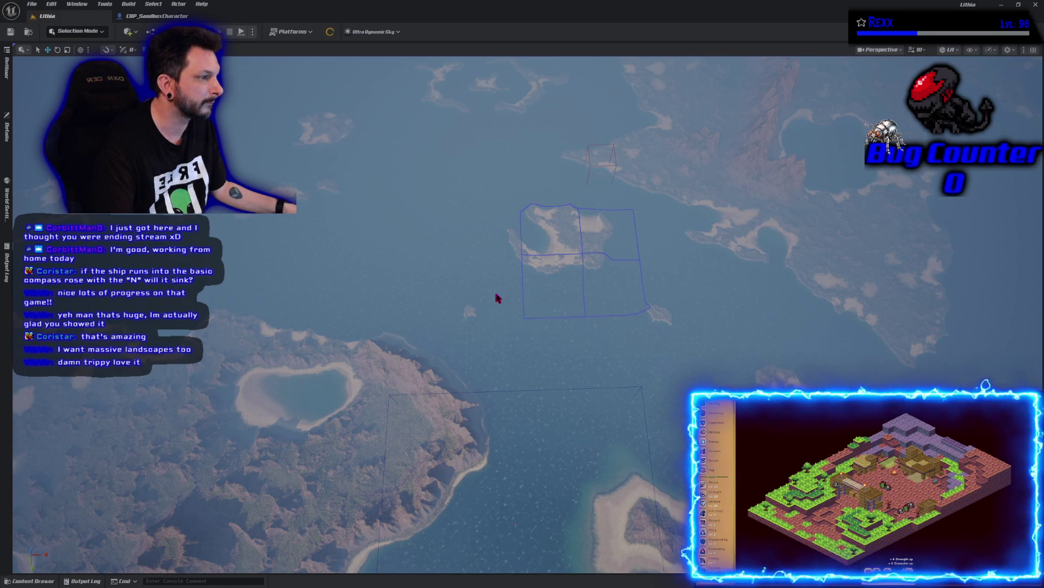
{"action": "left_click", "coordinate": [474, 312]}
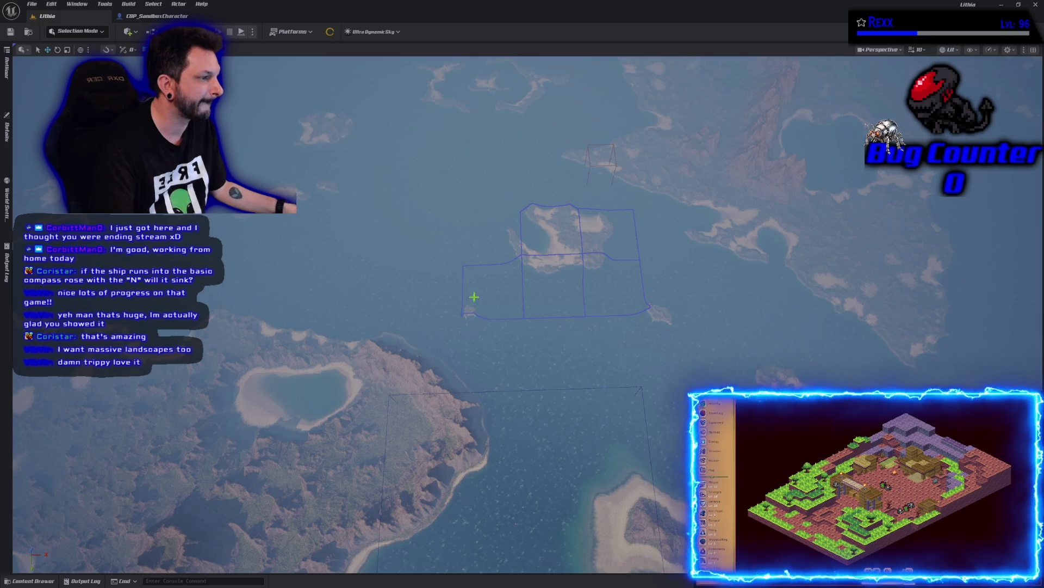
{"action": "left_click", "coordinate": [512, 234]}
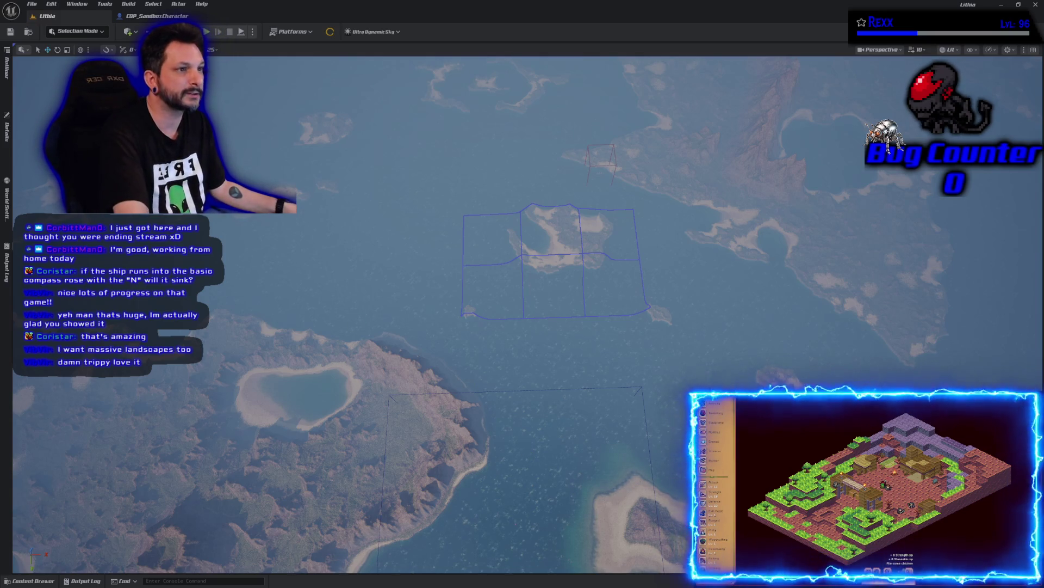
{"action": "mouse_move", "coordinate": [529, 246]}
{"action": "left_mouse_down"}
{"action": "mouse_move", "coordinate": [523, 207]}
{"action": "mouse_move", "coordinate": [478, 163]}
{"action": "mouse_move", "coordinate": [478, 98]}
{"action": "left_mouse_up"}
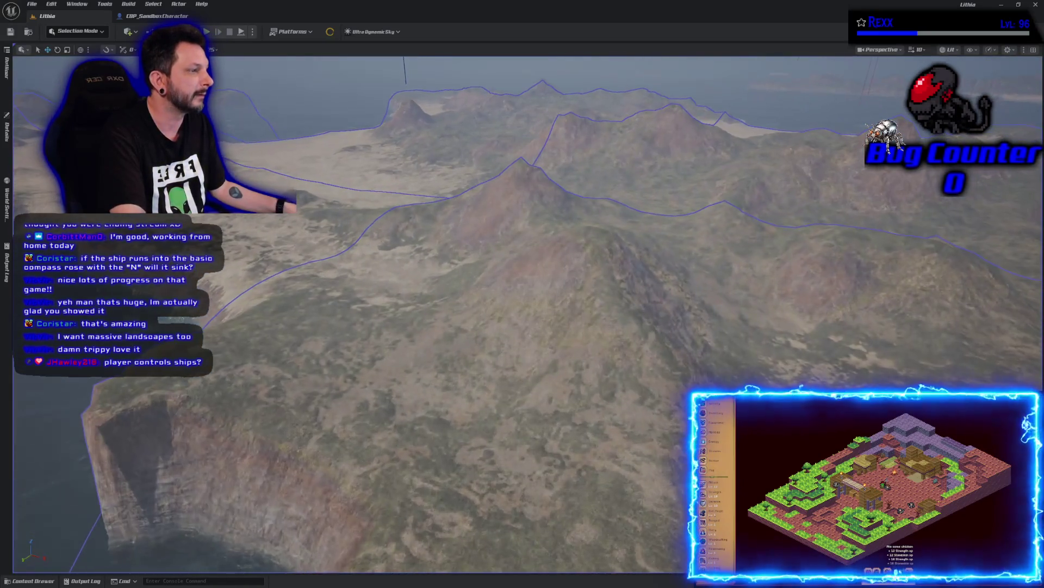
{"action": "scroll", "coordinate": [522, 316], "scroll_direction": "down", "scroll_amount": 10}
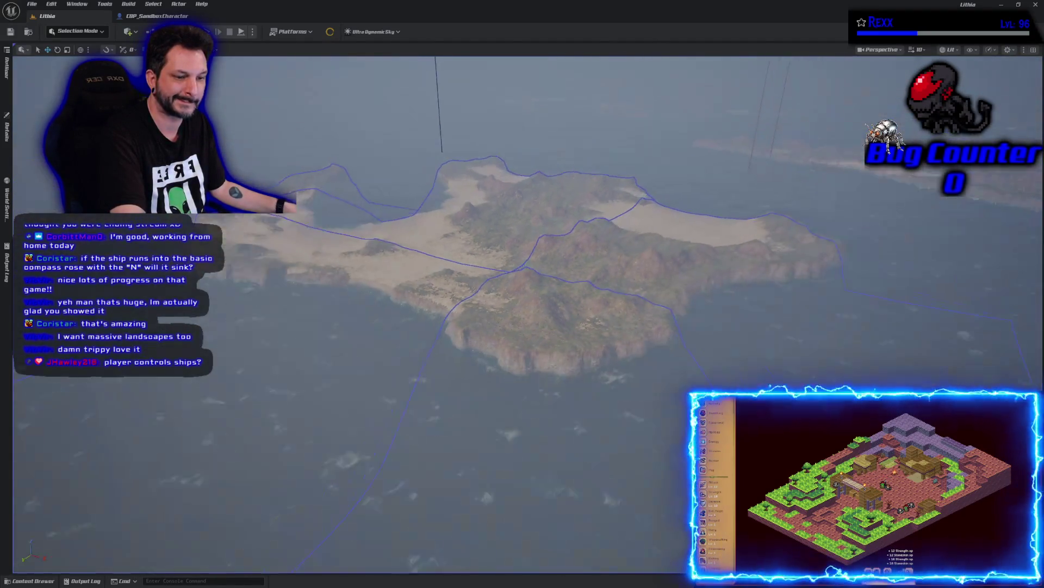
{"action": "key", "text": "w"}
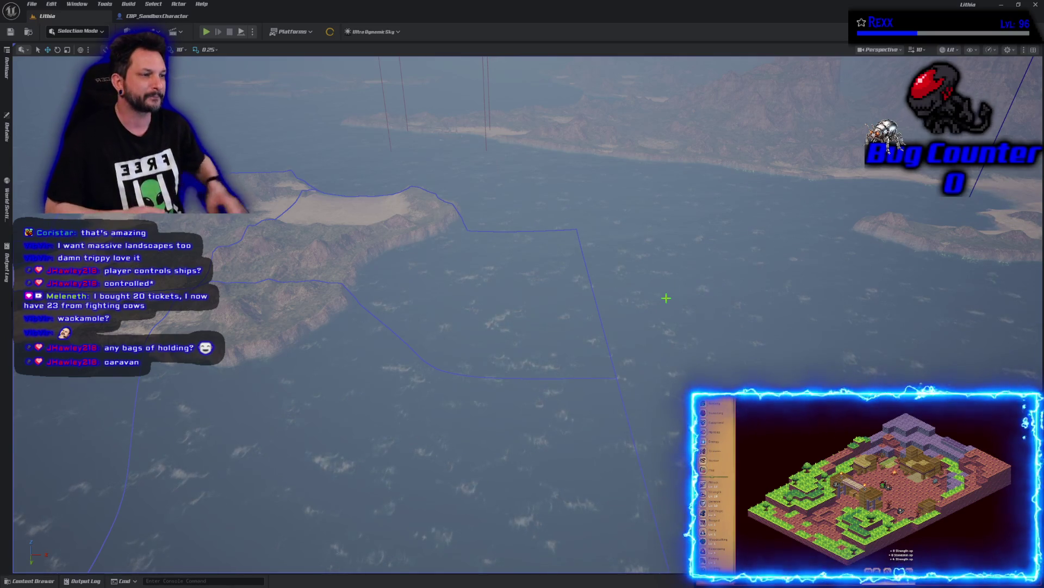
{"action": "mouse_move", "coordinate": [716, 355]}
{"action": "left_mouse_down"}
{"action": "mouse_move", "coordinate": [689, 354]}
{"action": "mouse_move", "coordinate": [662, 327]}
{"action": "left_mouse_up"}
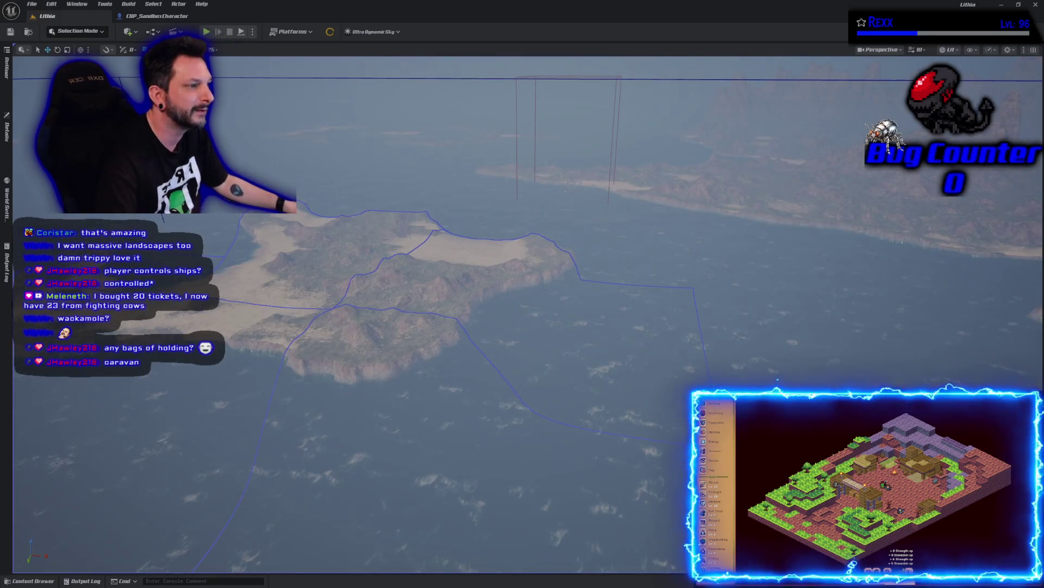
{"action": "left_click", "coordinate": [8, 74]}
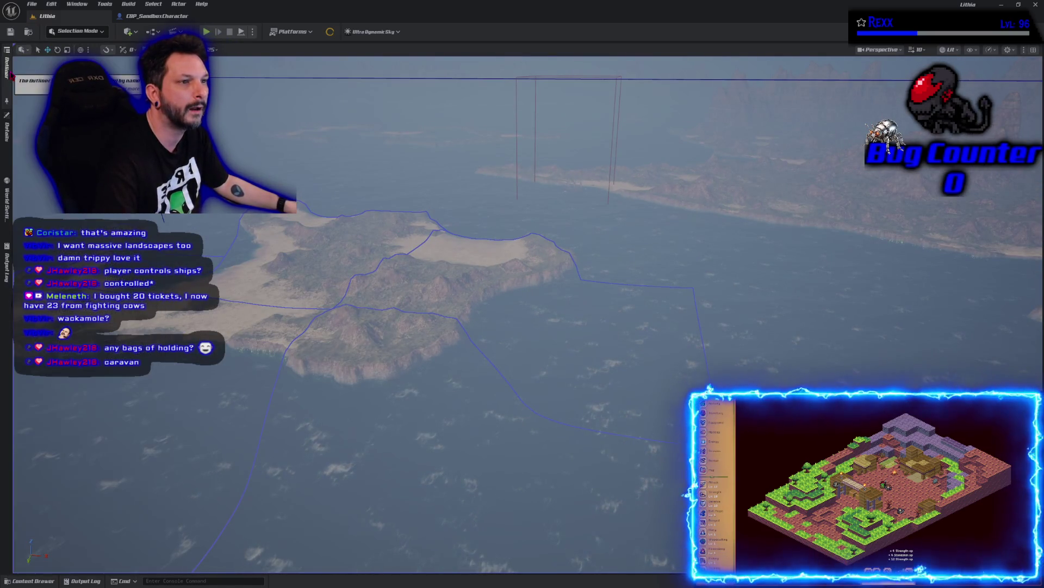
{"action": "left_click_drag", "start_coordinate": [327, 162], "coordinate": [327, 261]}
{"action": "left_click", "coordinate": [6, 201]}
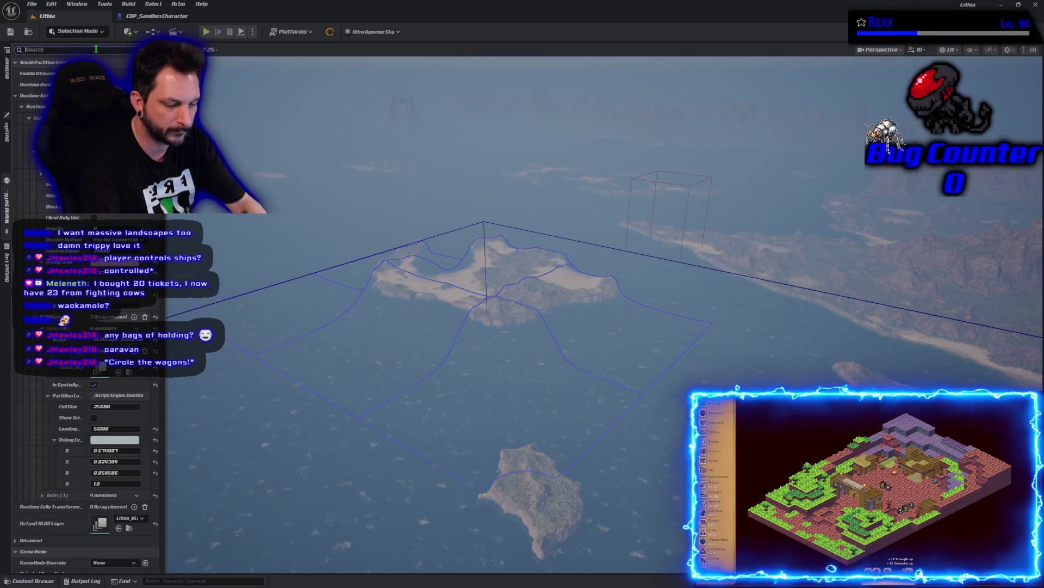
Search World Settings for 'origin', widen the panel, then clear the search to show Cell Size 25600.
{"action": "type", "text": "origin"}
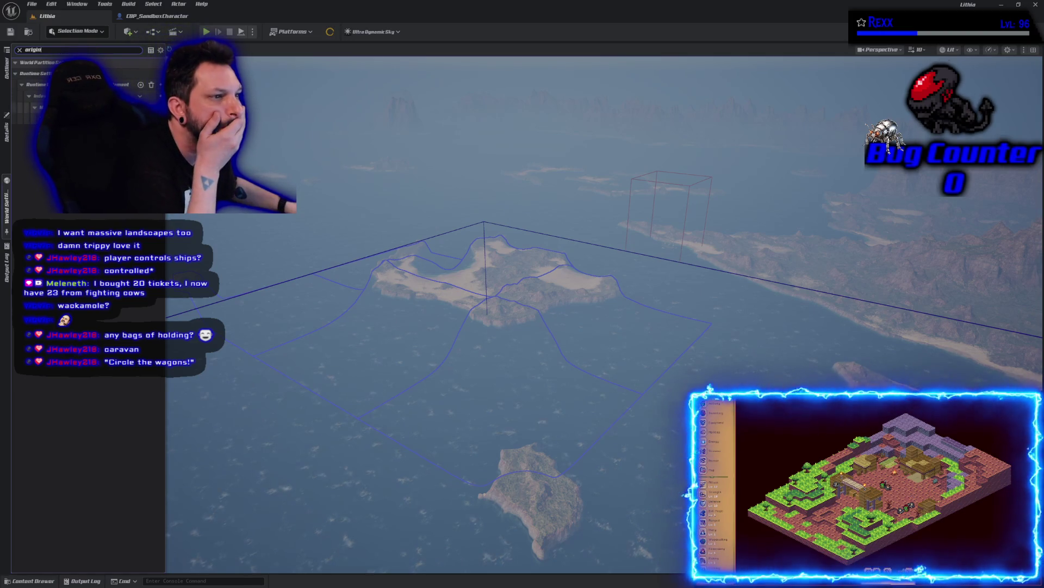
{"action": "left_click_drag", "start_coordinate": [166, 380], "coordinate": [233, 380]}
{"action": "left_click_drag", "start_coordinate": [233, 198], "coordinate": [301, 198]}
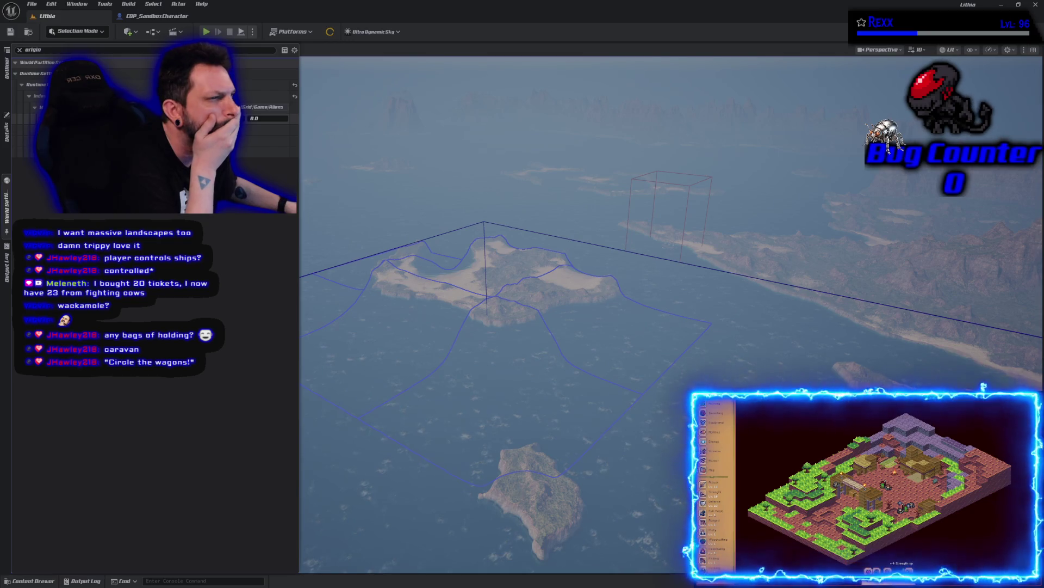
{"action": "left_click", "coordinate": [20, 50]}
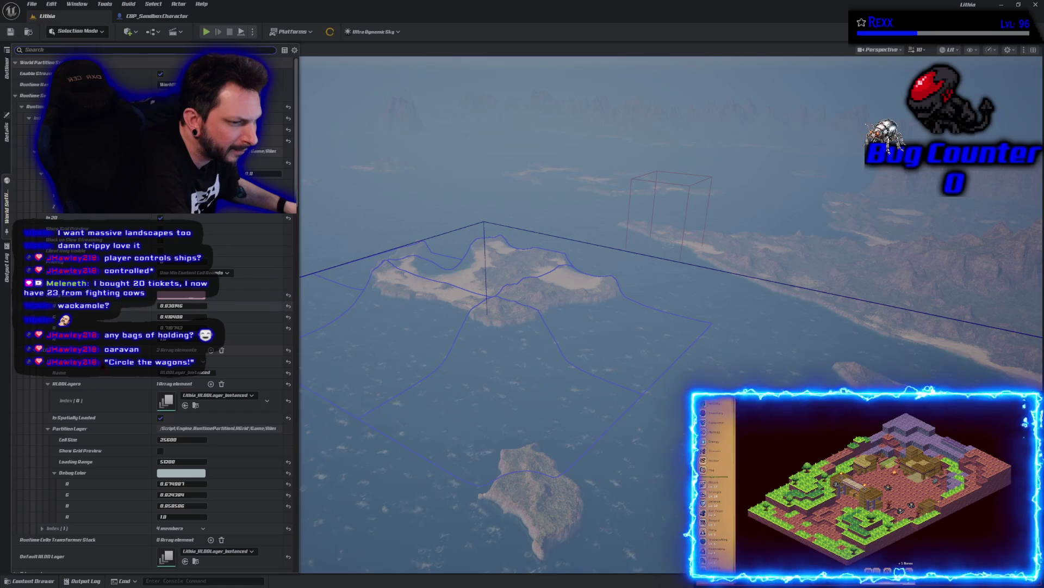
Scroll through the World Settings looking for a world origin rebasing option.
{"action": "scroll", "coordinate": [92, 418], "scroll_direction": "down", "scroll_amount": 3}
{"action": "scroll", "coordinate": [91, 418], "scroll_direction": "down", "scroll_amount": 6}
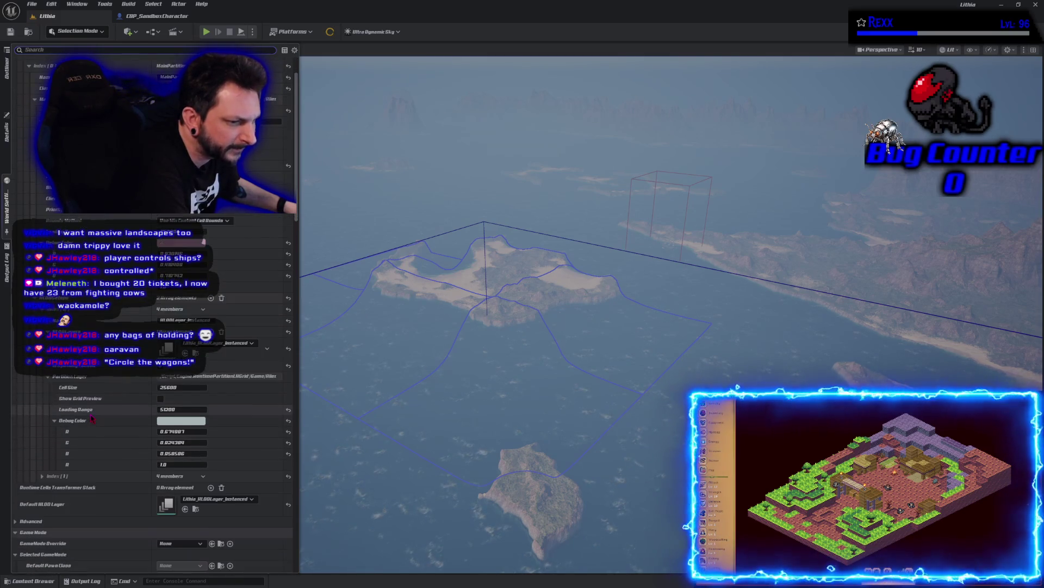
{"action": "scroll", "coordinate": [91, 418], "scroll_direction": "down", "scroll_amount": 5}
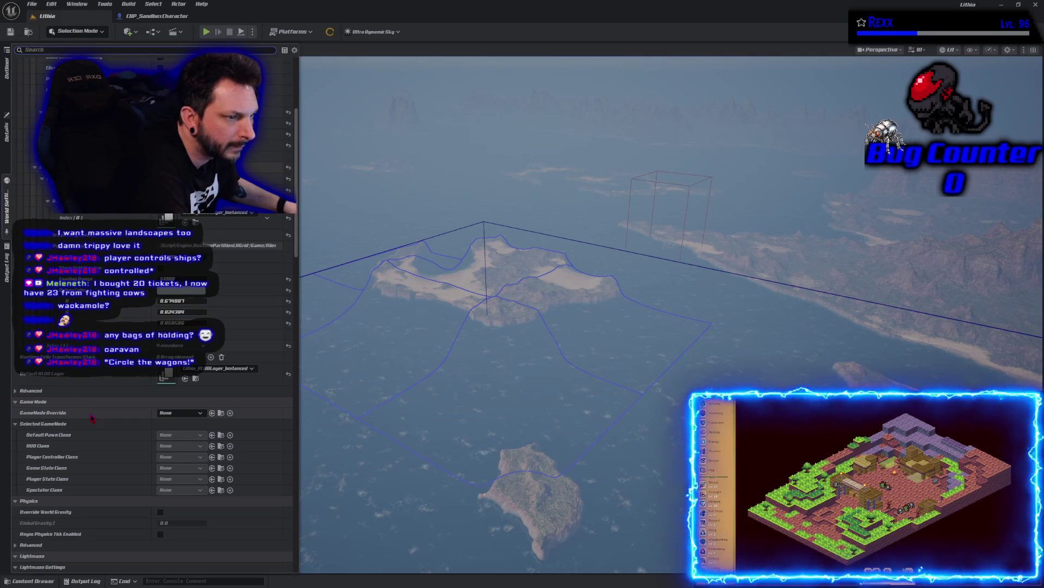
{"action": "scroll", "coordinate": [92, 418], "scroll_direction": "down", "scroll_amount": 16}
{"action": "scroll", "coordinate": [87, 412], "scroll_direction": "down", "scroll_amount": 20}
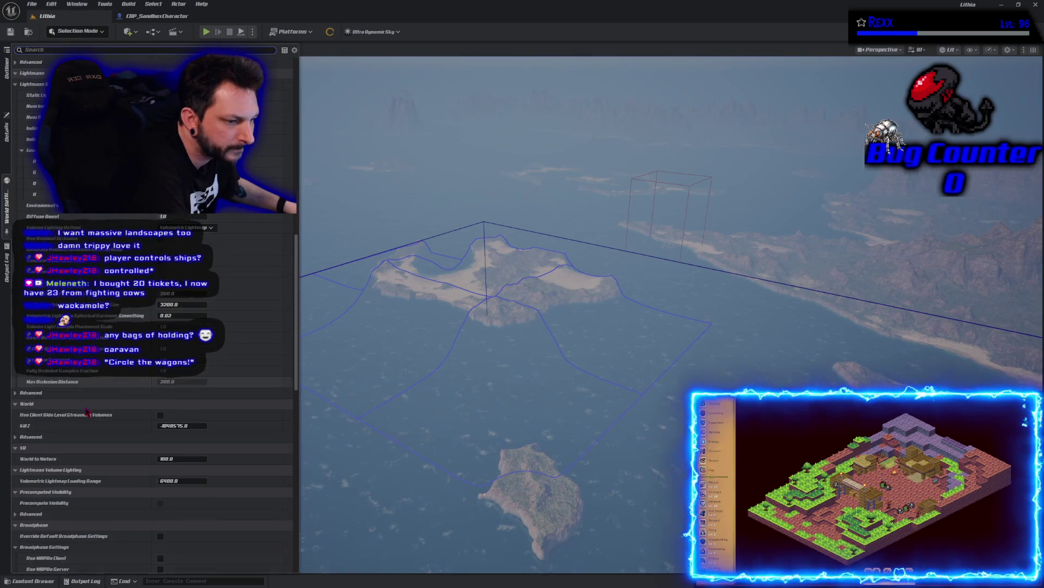
{"action": "scroll", "coordinate": [88, 412], "scroll_direction": "down", "scroll_amount": 2}
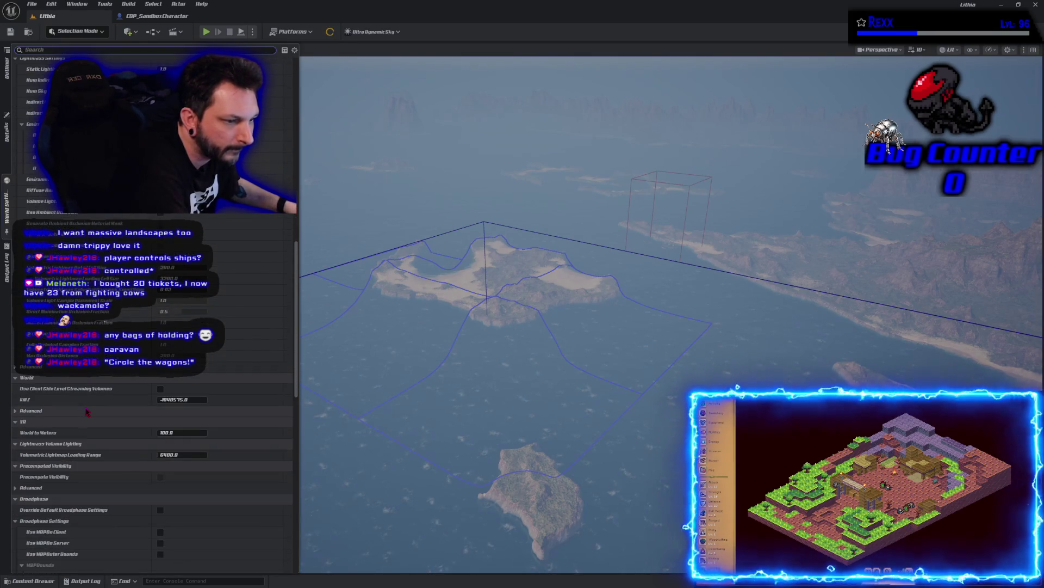
{"action": "scroll", "coordinate": [88, 412], "scroll_direction": "down", "scroll_amount": 11}
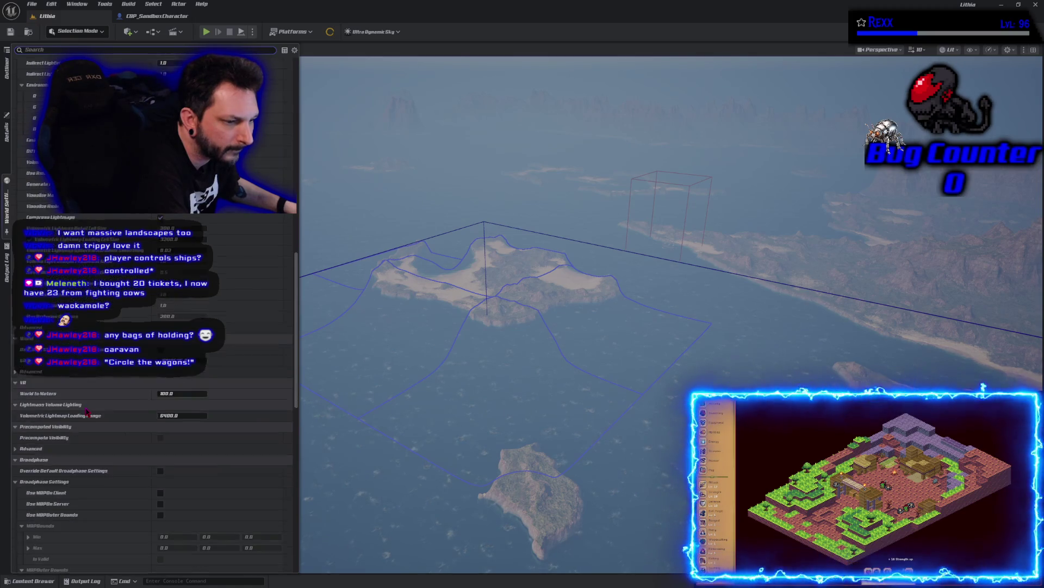
{"action": "scroll", "coordinate": [87, 407], "scroll_direction": "down", "scroll_amount": 13}
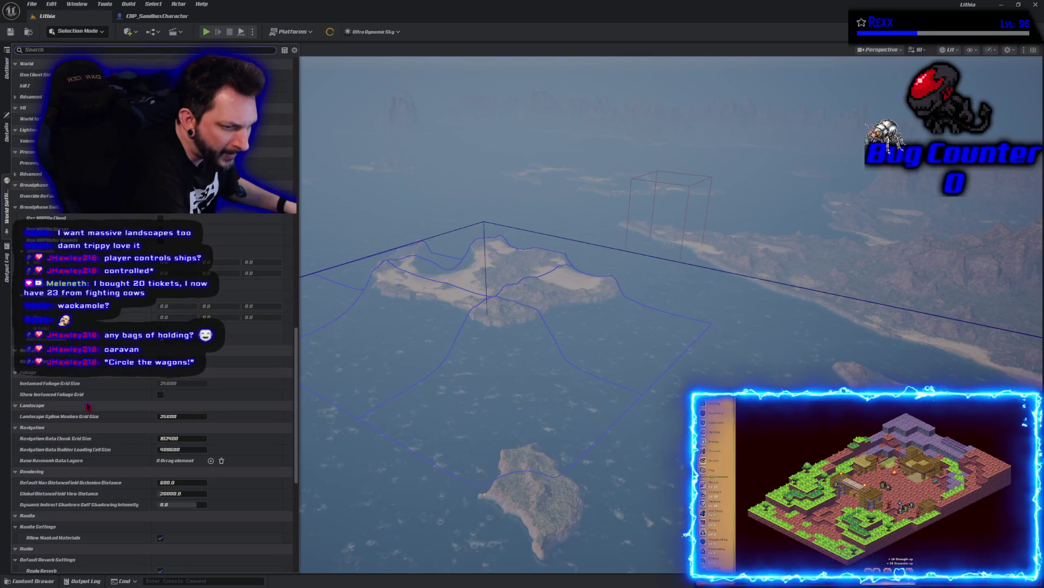
{"action": "scroll", "coordinate": [85, 402], "scroll_direction": "down", "scroll_amount": 10}
{"action": "scroll", "coordinate": [85, 403], "scroll_direction": "down", "scroll_amount": 8}
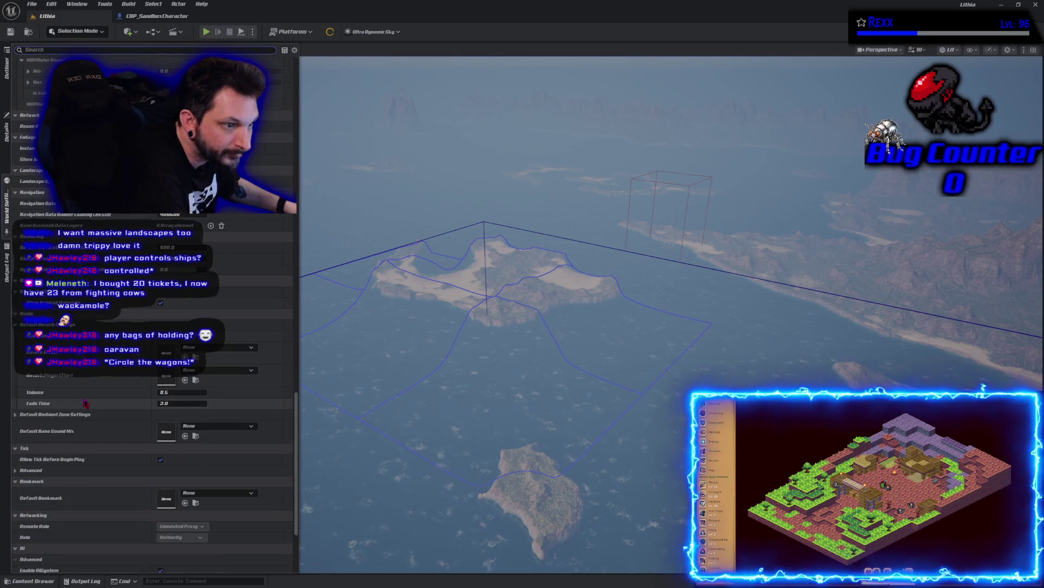
Search 'rebas' and 'world origin', clear the search, and close the World Settings panel.
{"action": "type", "text": "rebas"}
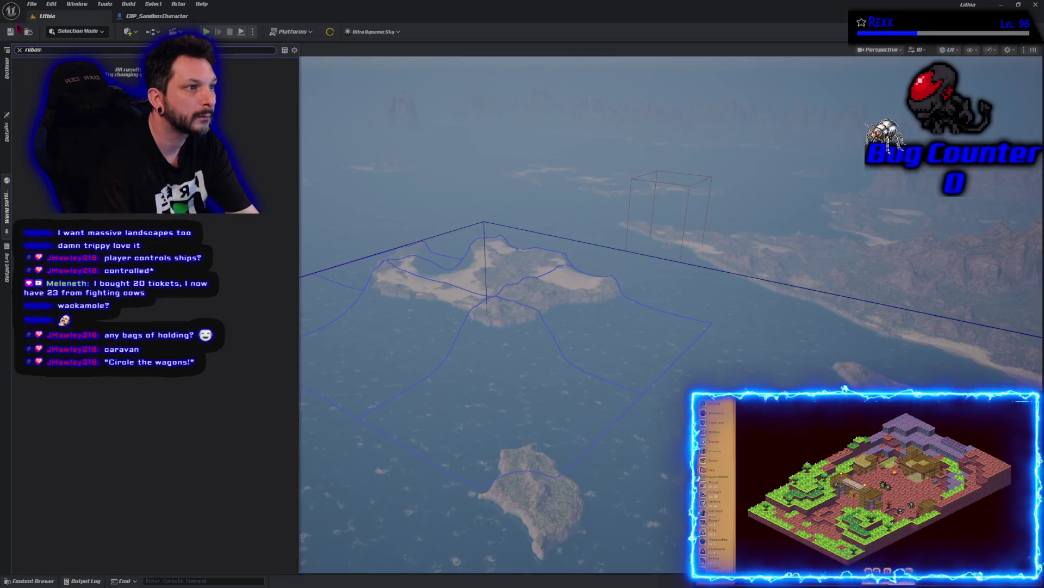
{"action": "key", "text": "BackSpace"}
{"action": "key", "text": "BackSpace"}
{"action": "key", "text": "BackSpace"}
{"action": "type", "text": "worl"}
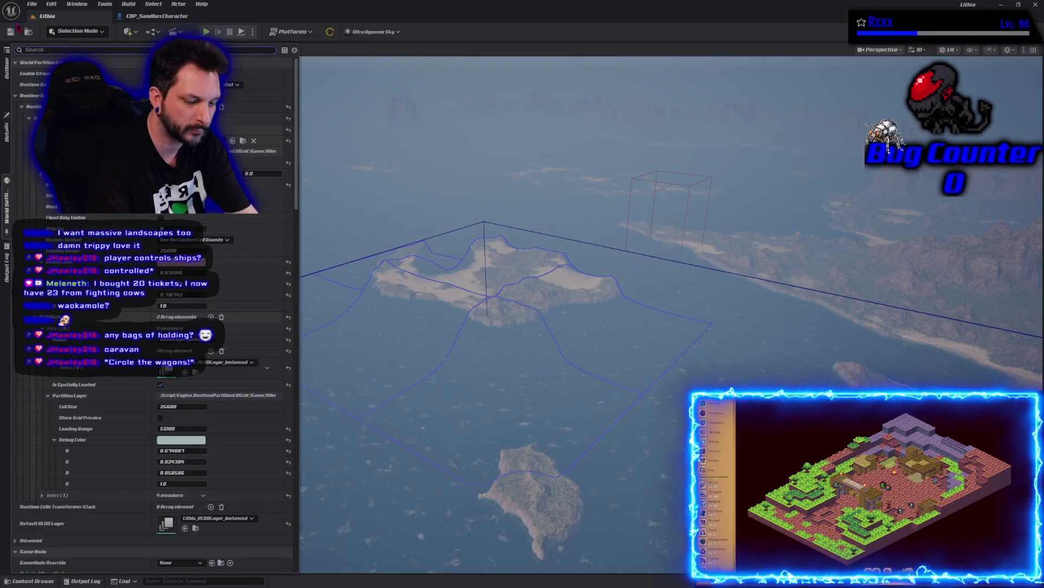
{"action": "type", "text": "d ori"}
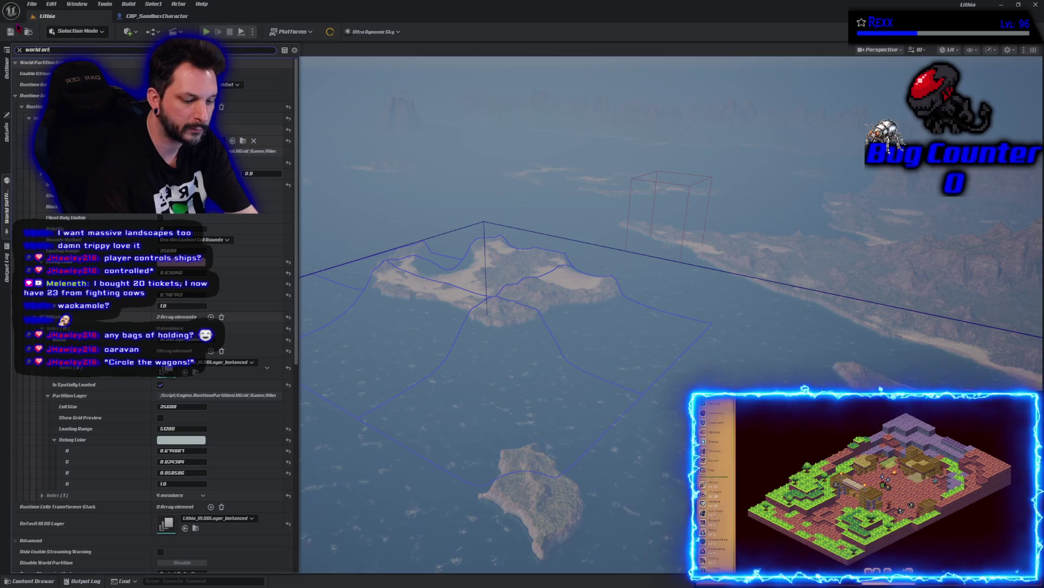
{"action": "type", "text": "gin"}
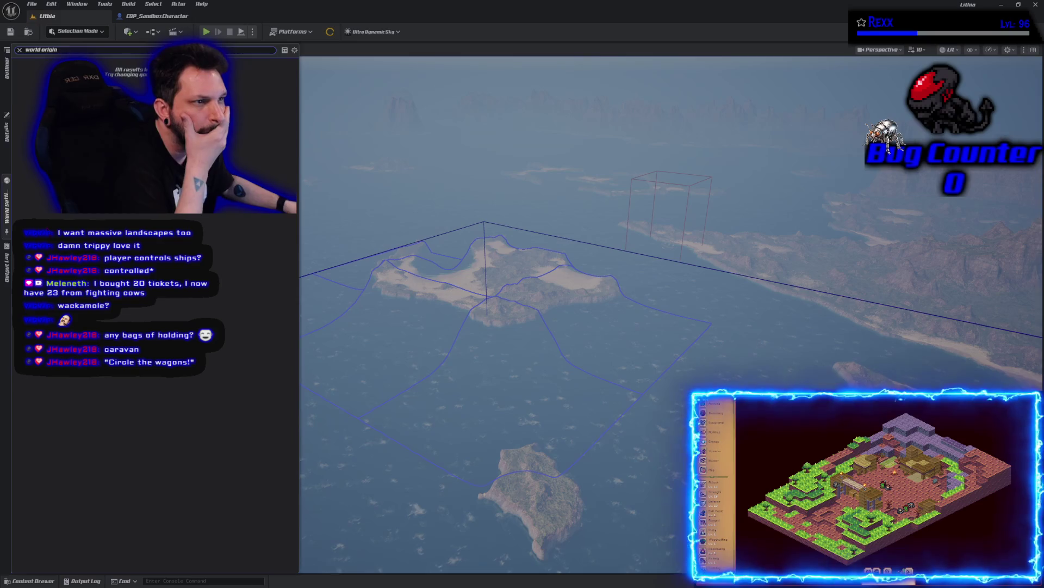
{"action": "left_click", "coordinate": [19, 49]}
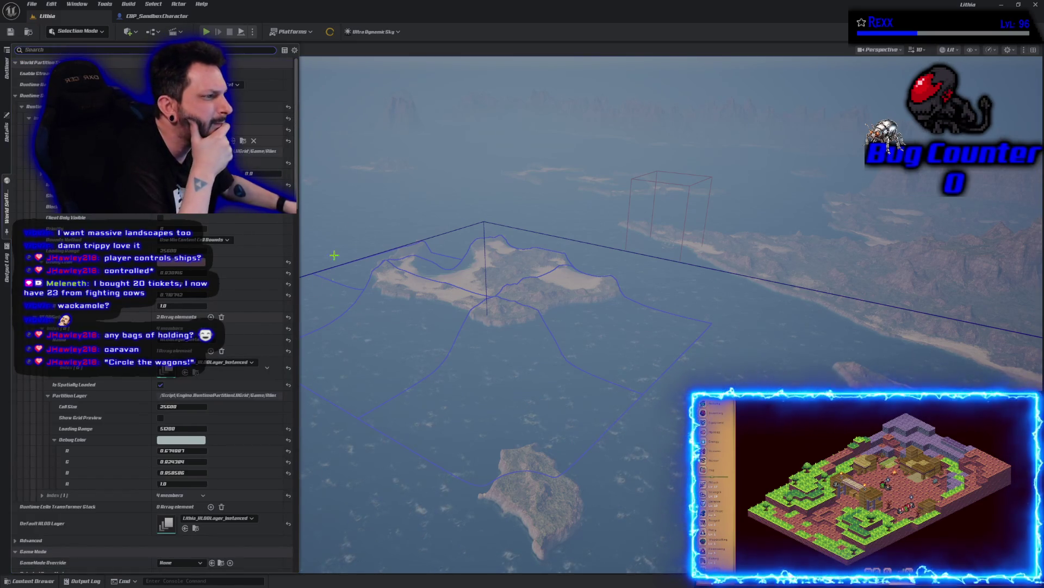
{"action": "left_click", "coordinate": [391, 93]}
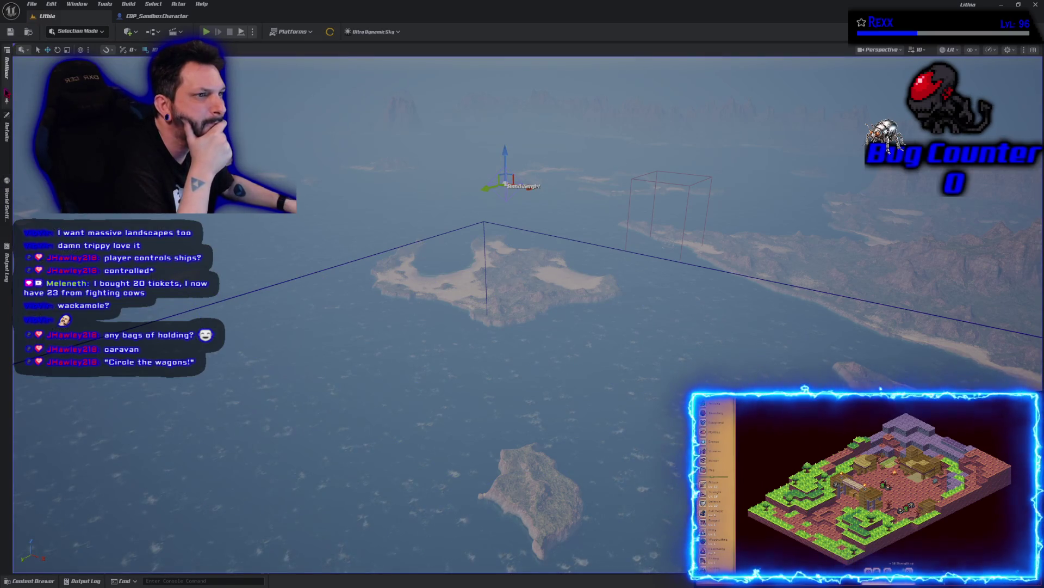
Inspect a LandscapeStreamingProxy's unfiltered Details, then reopen World Settings with its World Partition grid.
{"action": "left_click", "coordinate": [7, 68]}
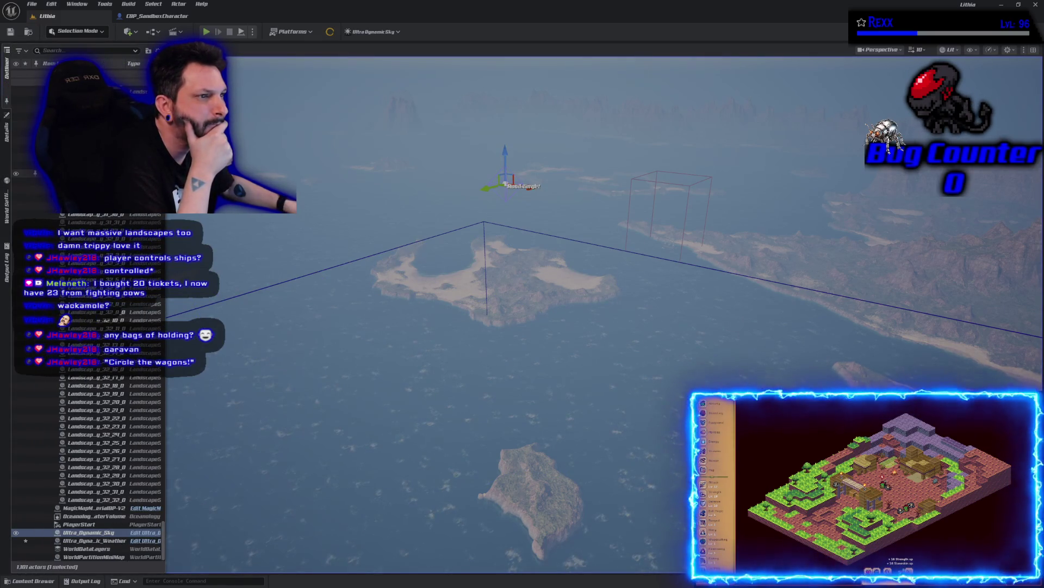
{"action": "left_click", "coordinate": [81, 91]}
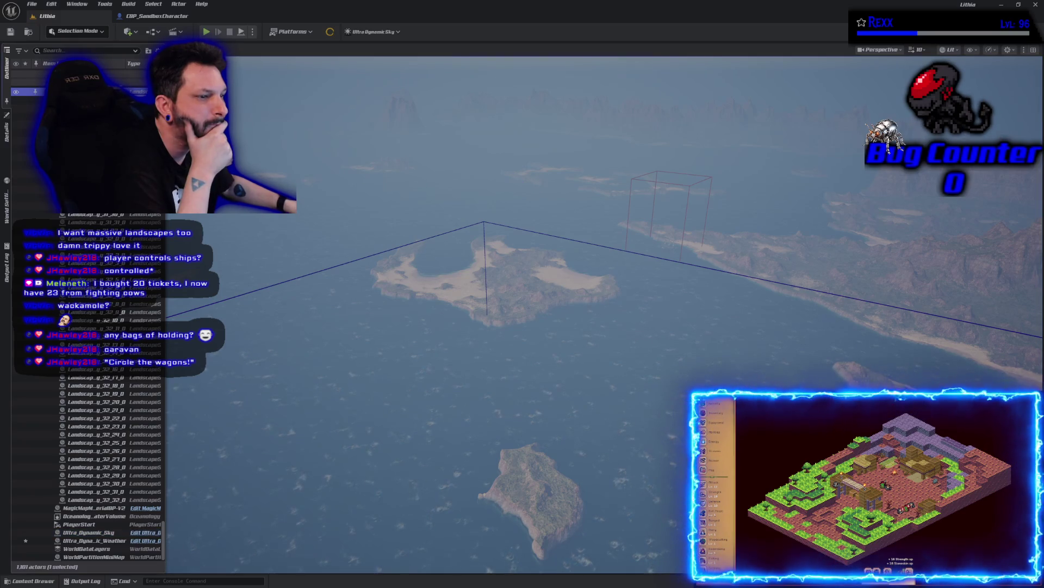
{"action": "left_click", "coordinate": [7, 132]}
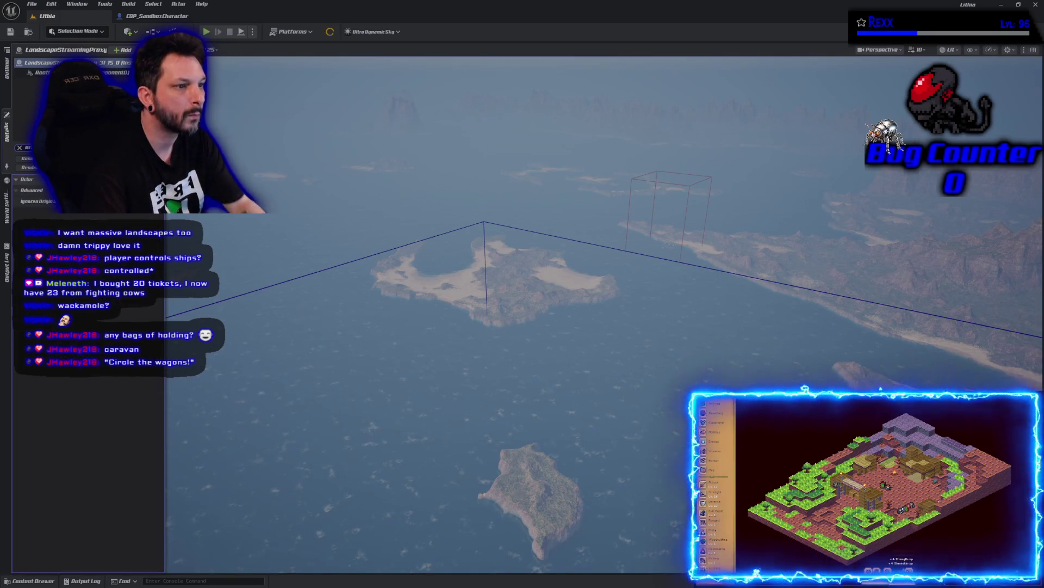
{"action": "mouse_move", "coordinate": [53, 206]}
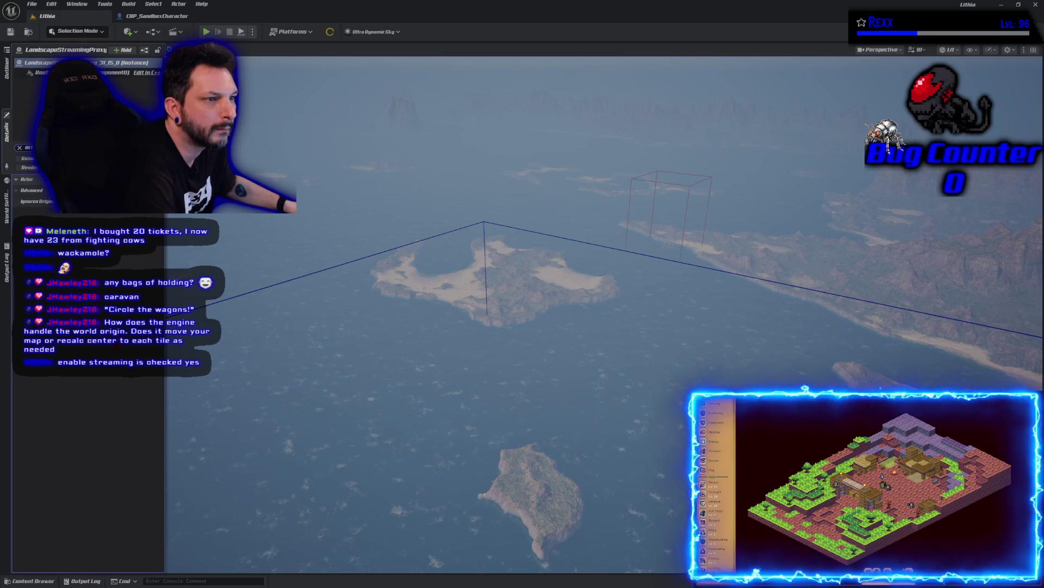
{"action": "left_click", "coordinate": [20, 148]}
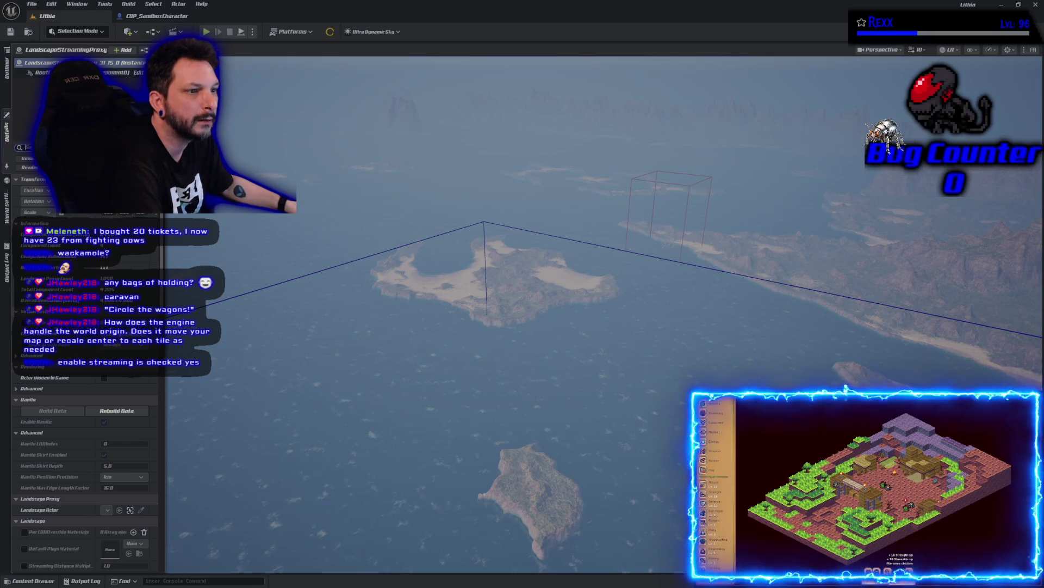
{"action": "left_click", "coordinate": [6, 207]}
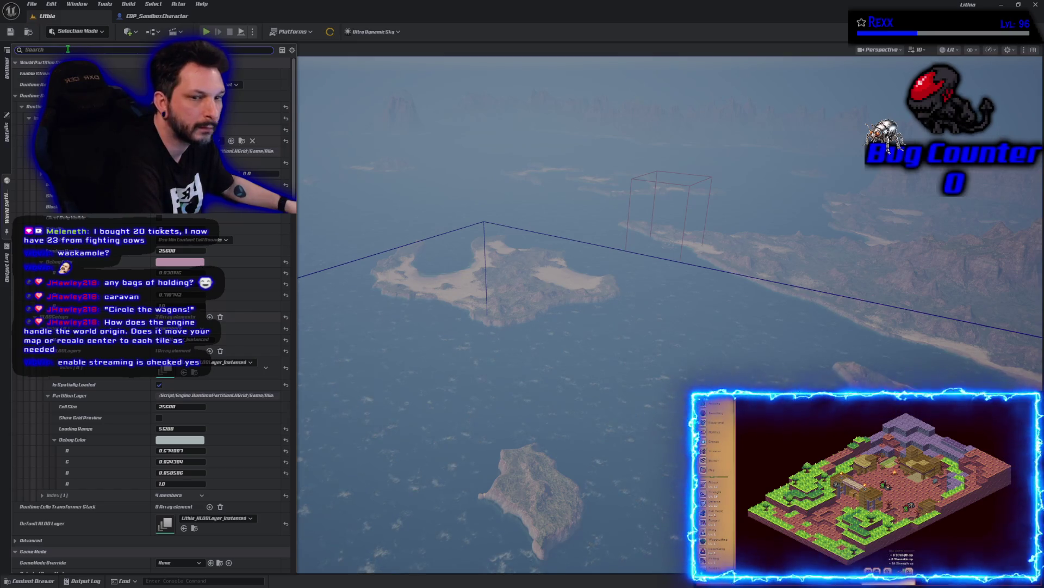
{"action": "type", "text": "enable"}
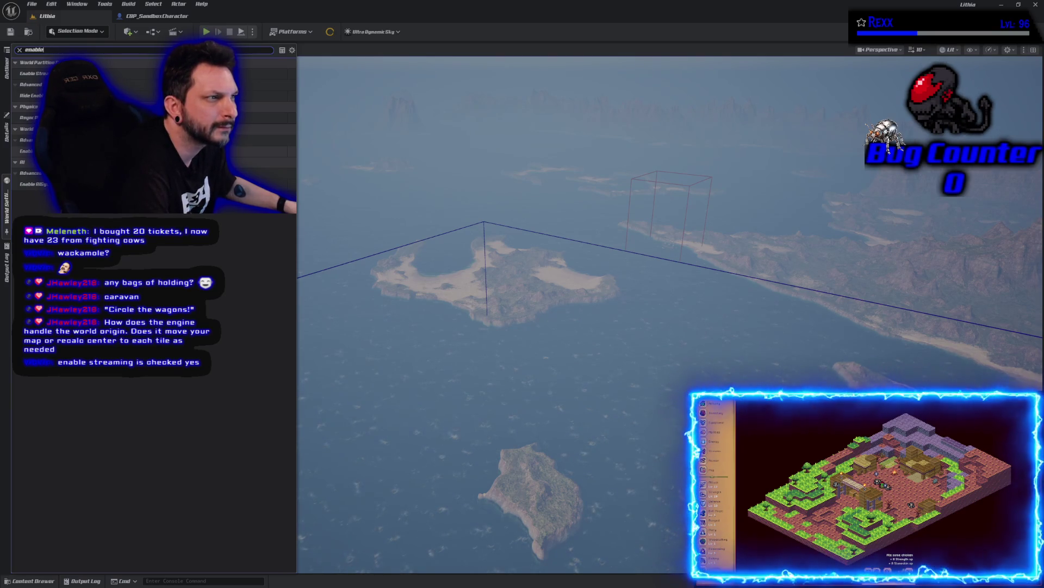
{"action": "left_click", "coordinate": [19, 49]}
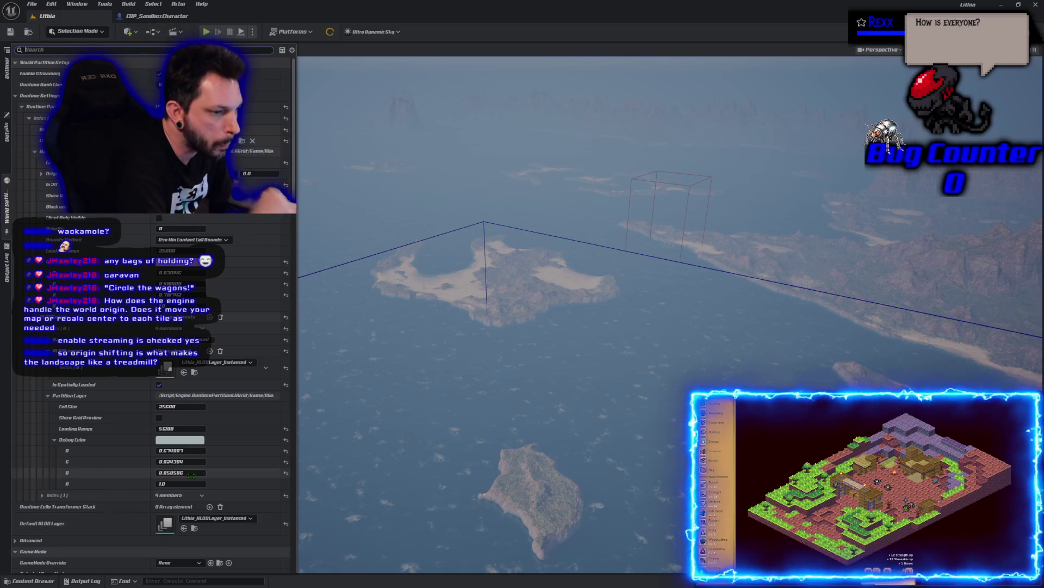
Scroll World Settings, start a filter, and expand World Partition's Origin to show its X, Y and Z values.
{"action": "scroll", "coordinate": [111, 539], "scroll_direction": "down", "scroll_amount": 3}
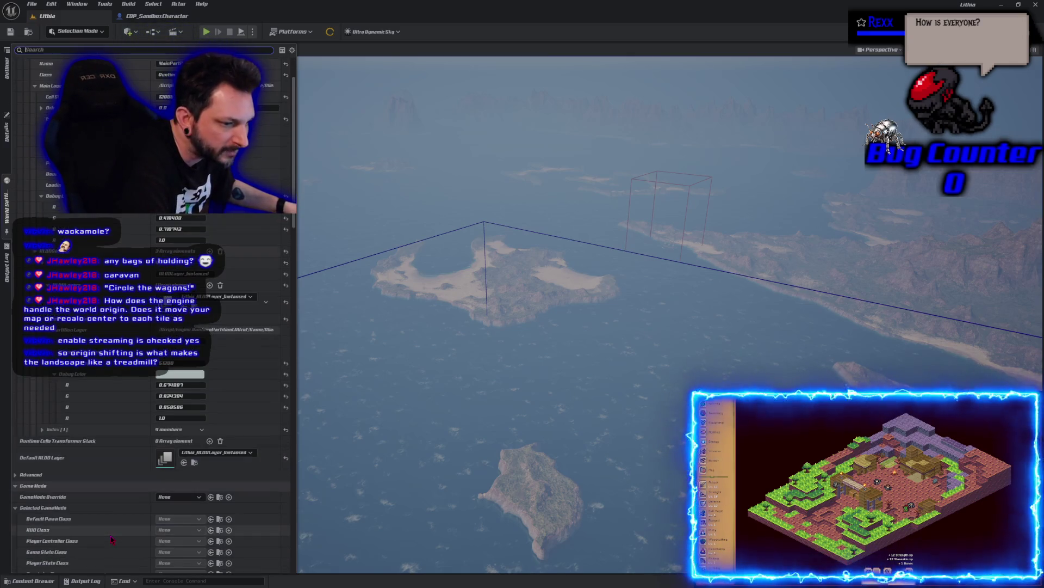
{"action": "scroll", "coordinate": [111, 539], "scroll_direction": "down", "scroll_amount": 2}
{"action": "scroll", "coordinate": [112, 539], "scroll_direction": "down", "scroll_amount": 3}
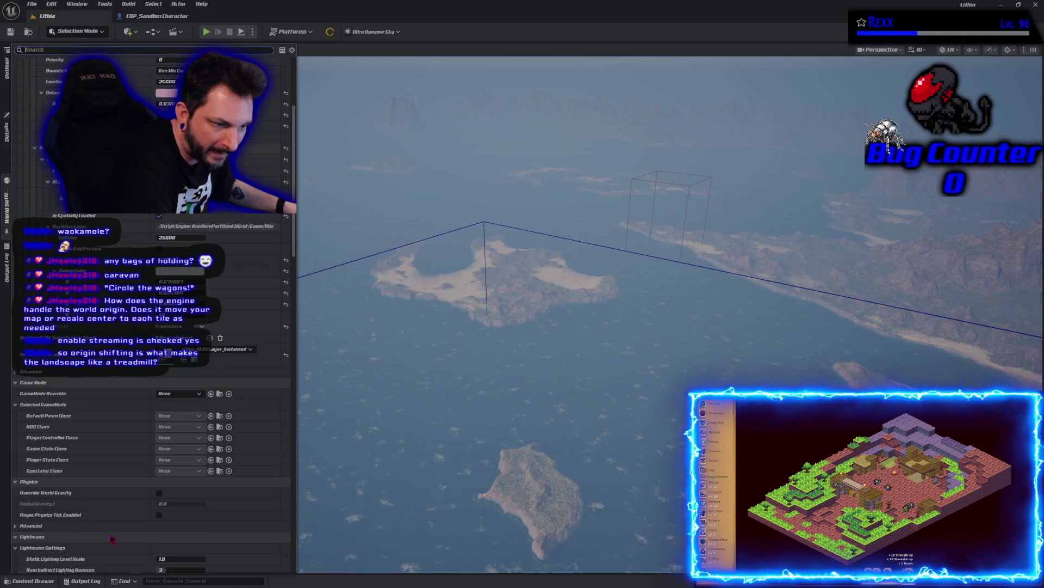
{"action": "scroll", "coordinate": [112, 539], "scroll_direction": "up", "scroll_amount": 8}
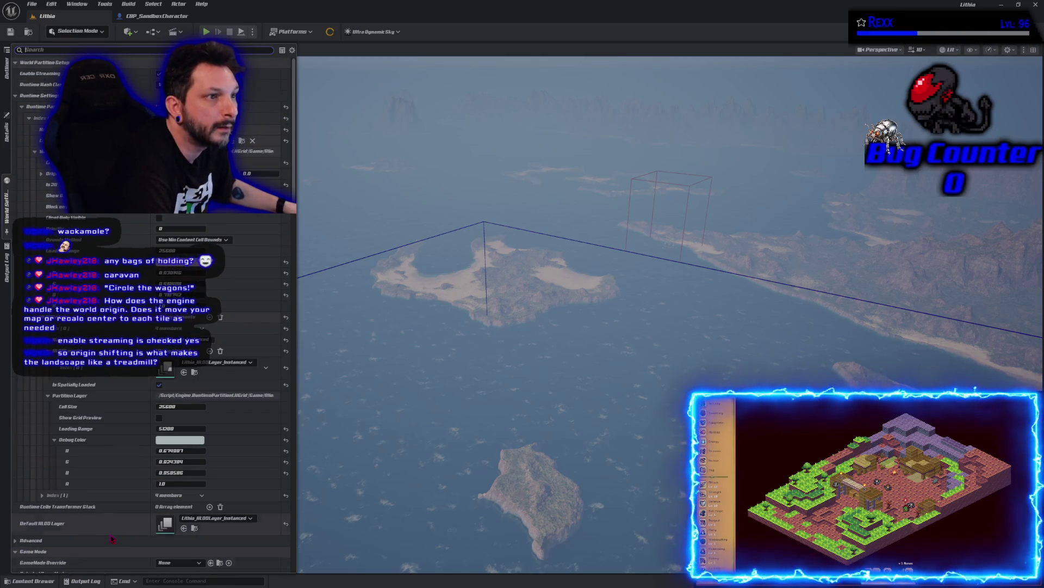
{"action": "left_click", "coordinate": [26, 49]}
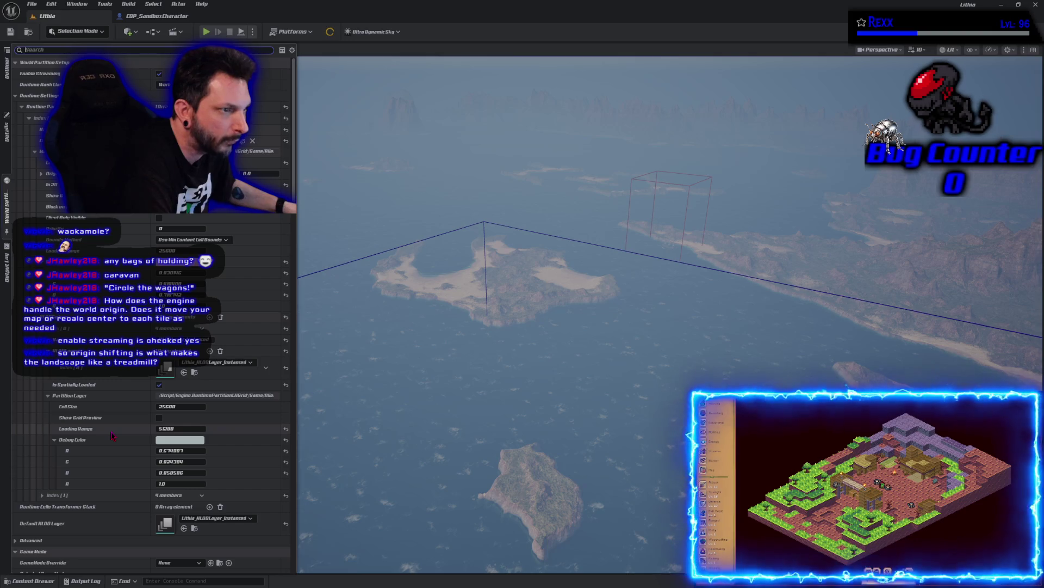
{"action": "left_click", "coordinate": [42, 174]}
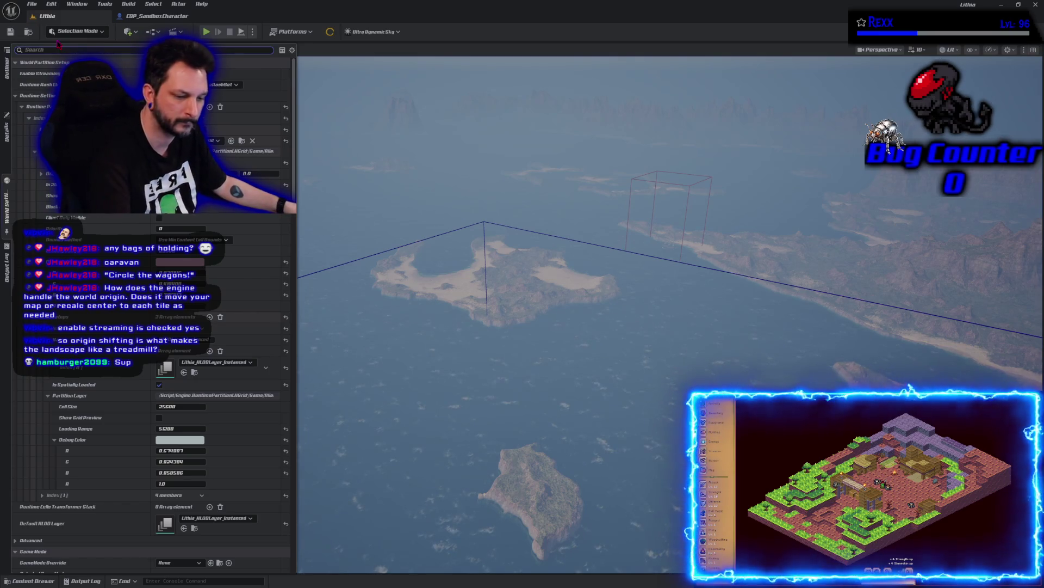
Filter World Settings by 'GI', clear it, and tilt the viewport camera up toward the island's horizon.
{"action": "type", "text": "GI"}
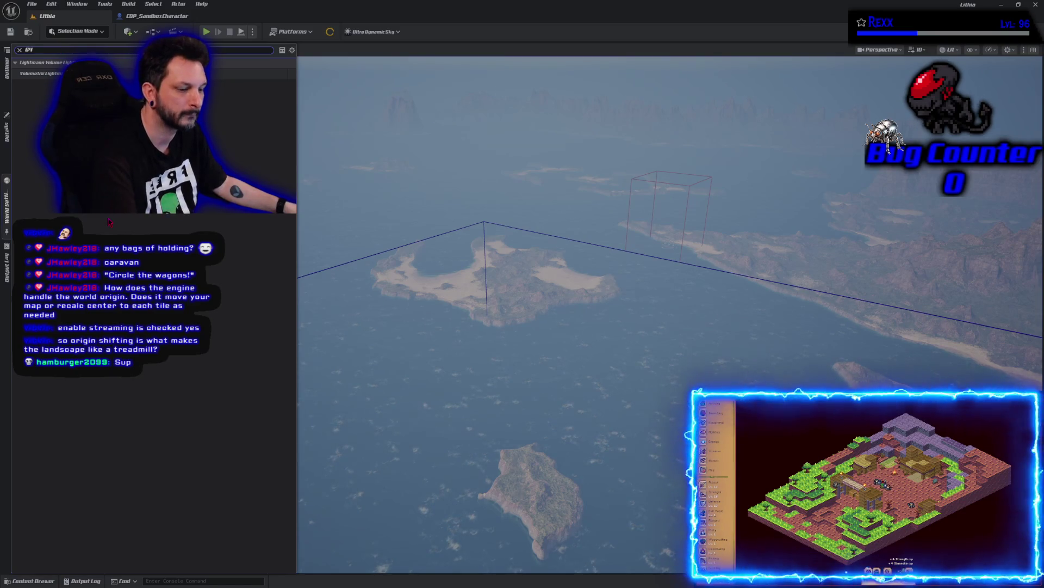
{"action": "key", "text": "BackSpace"}
{"action": "key", "text": "BackSpace"}
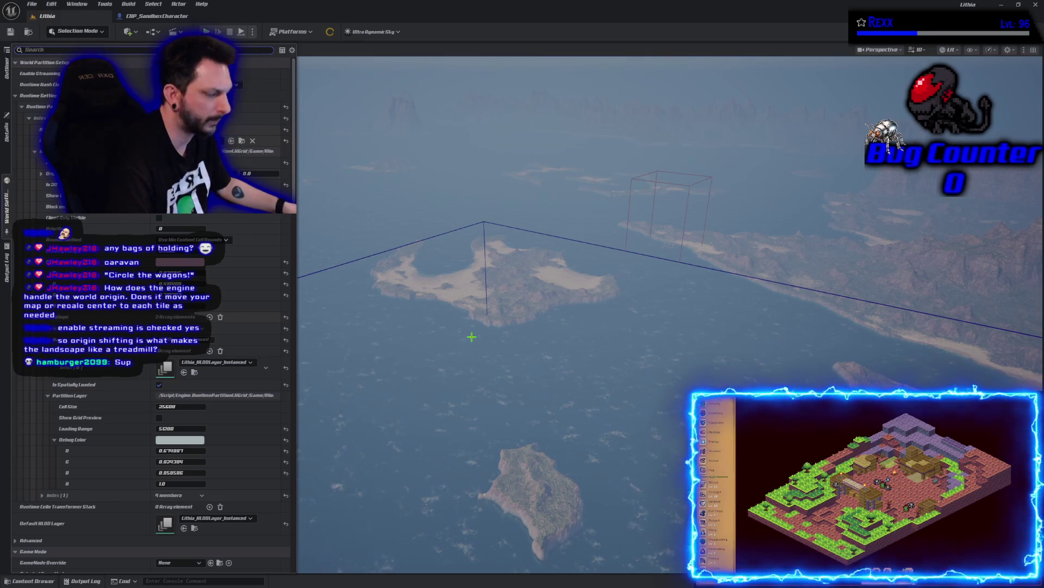
{"action": "left_click_drag", "start_coordinate": [469, 334], "coordinate": [490, 305]}
{"action": "left_click_drag", "start_coordinate": [368, 326], "coordinate": [367, 255]}
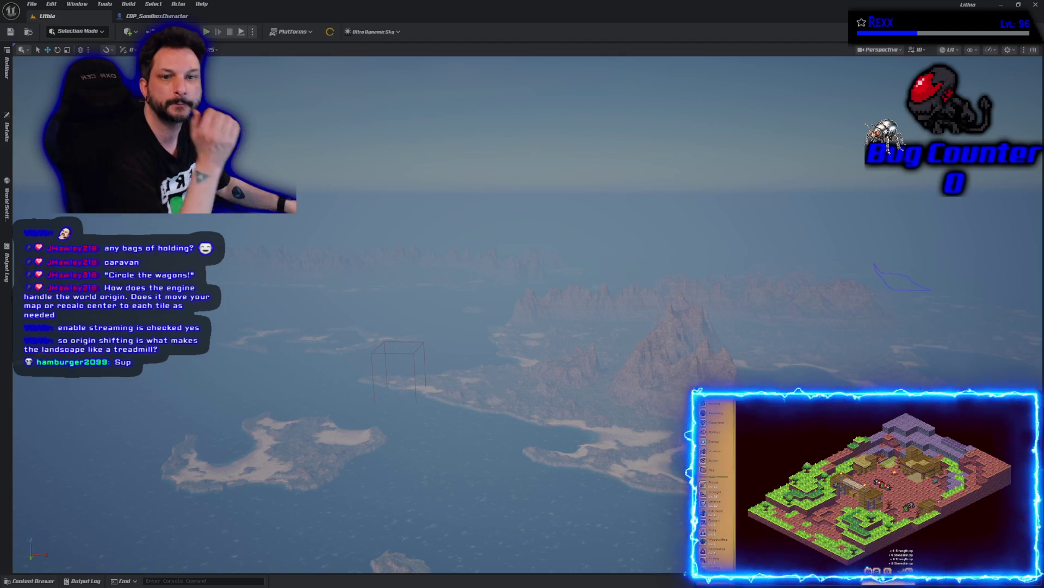
{"action": "key", "text": "alt+Tab"}
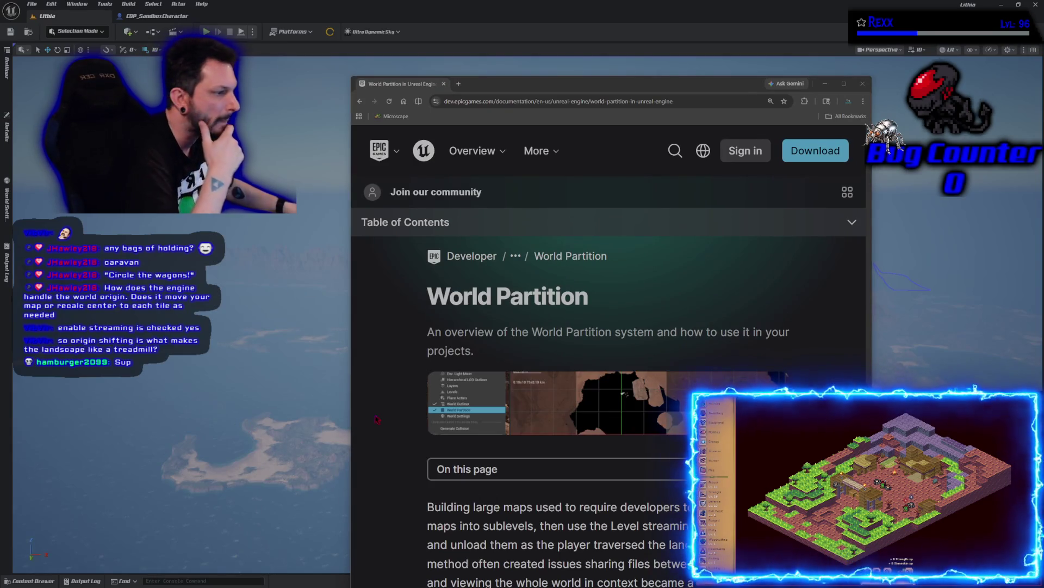
{"action": "left_click", "coordinate": [514, 75]}
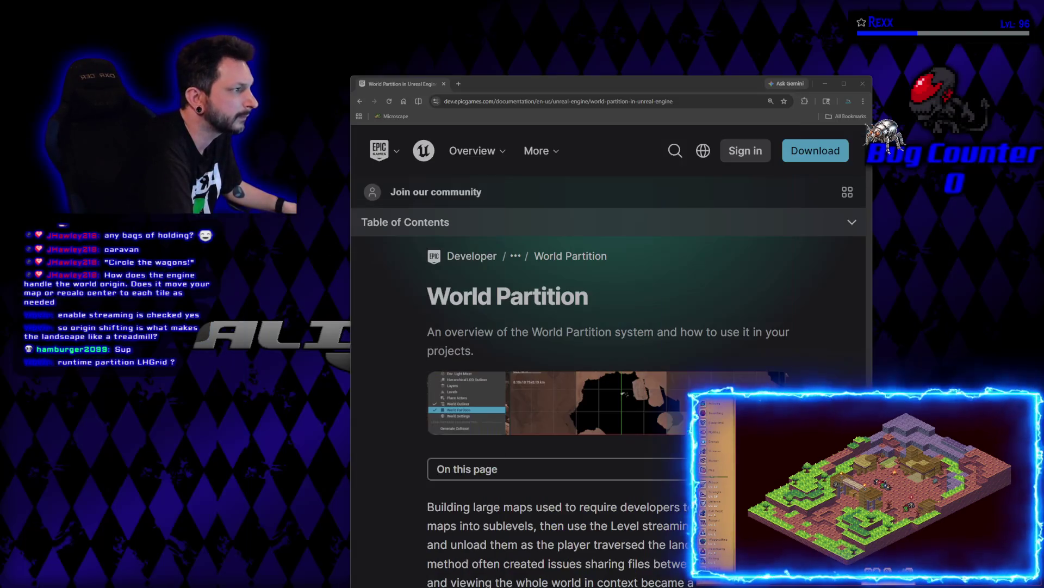
{"action": "double_click", "coordinate": [607, 87]}
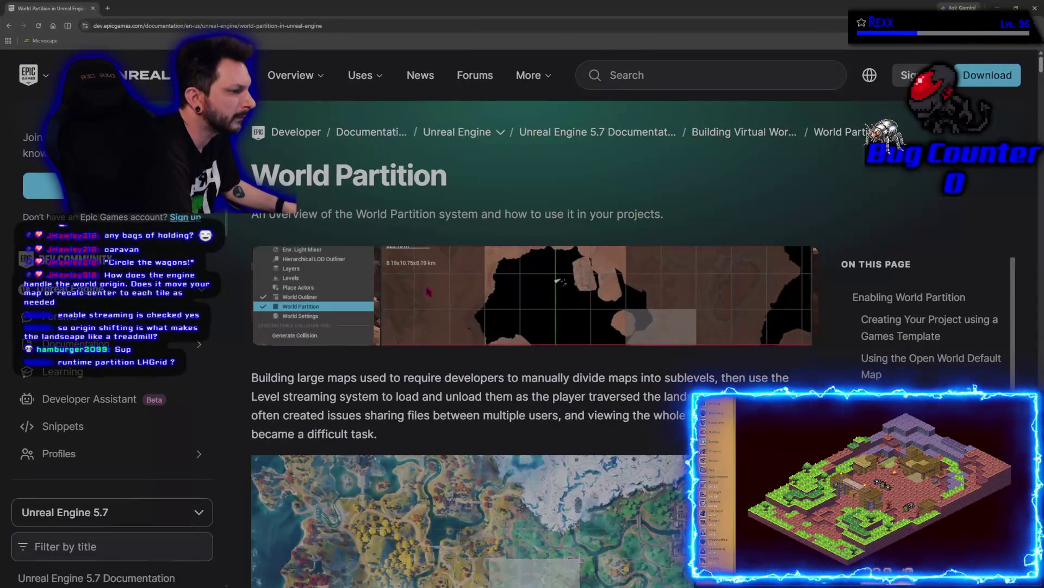
{"action": "scroll", "coordinate": [437, 316], "scroll_direction": "down", "scroll_amount": 1}
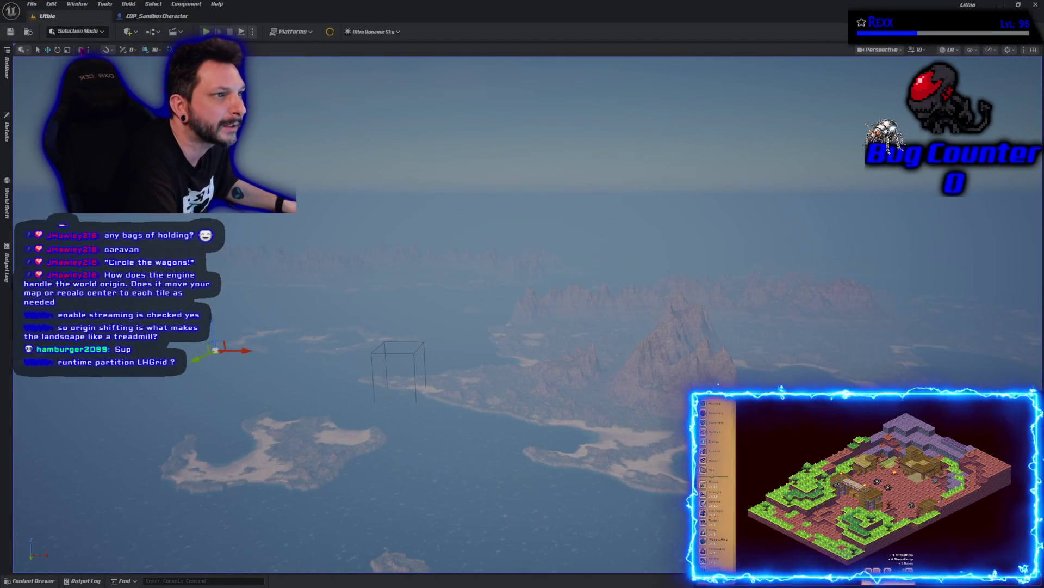
Open the World Partition Editor from Window > World Partition.
{"action": "left_click", "coordinate": [81, 32]}
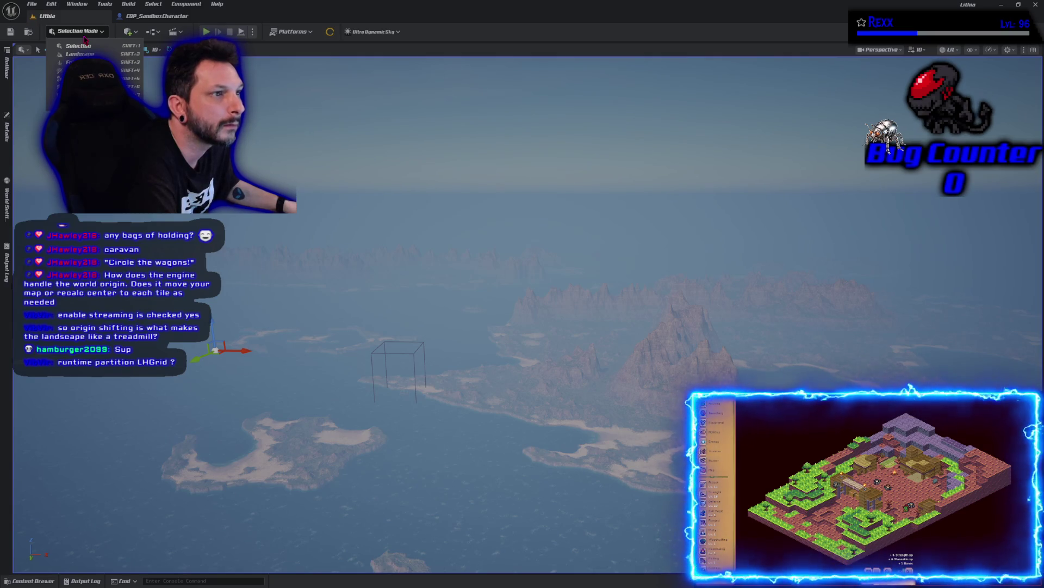
{"action": "left_click", "coordinate": [82, 31]}
{"action": "left_click", "coordinate": [77, 4]}
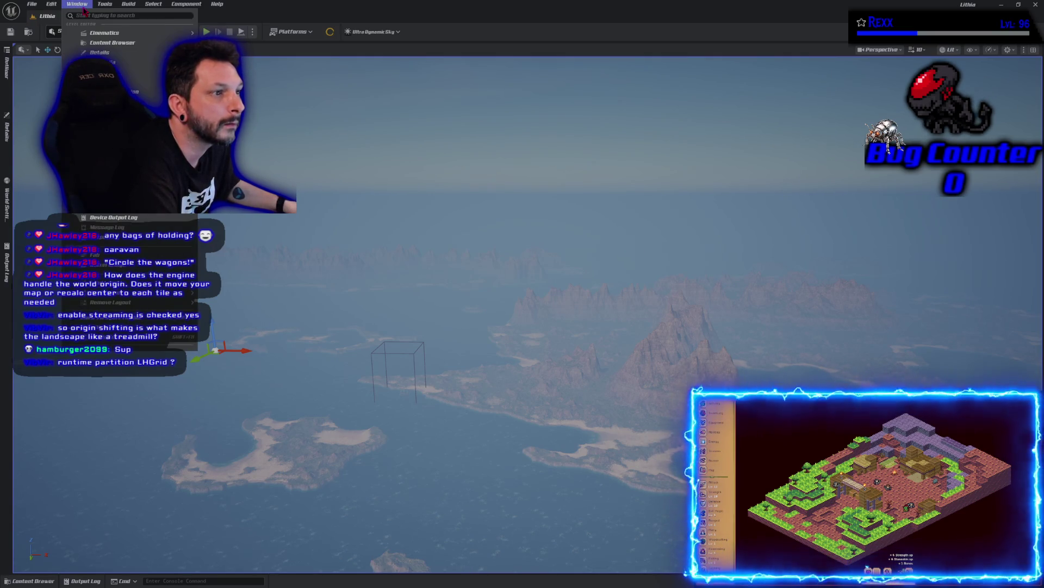
{"action": "mouse_move", "coordinate": [152, 102]}
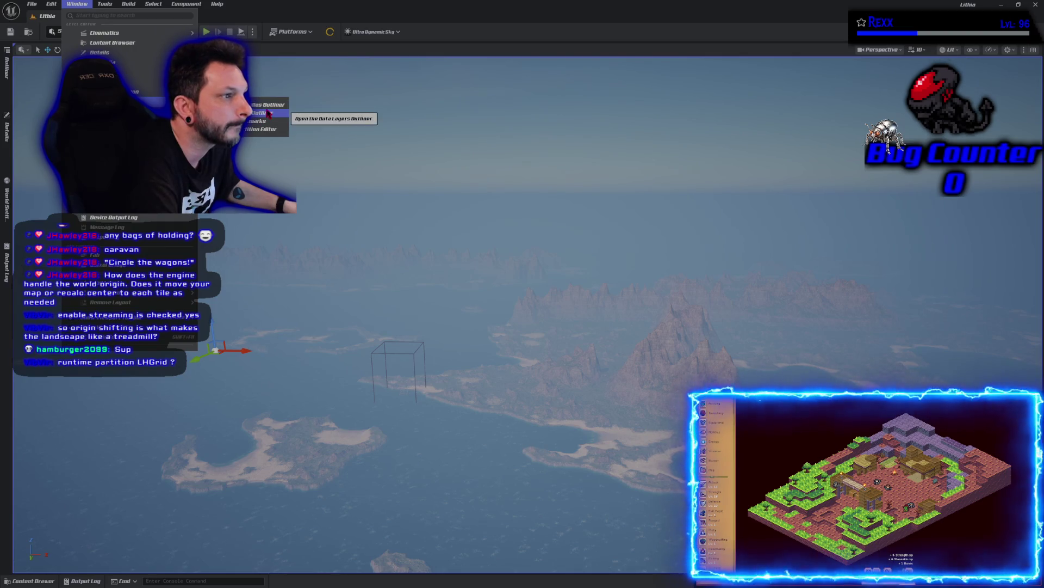
{"action": "left_click", "coordinate": [261, 129]}
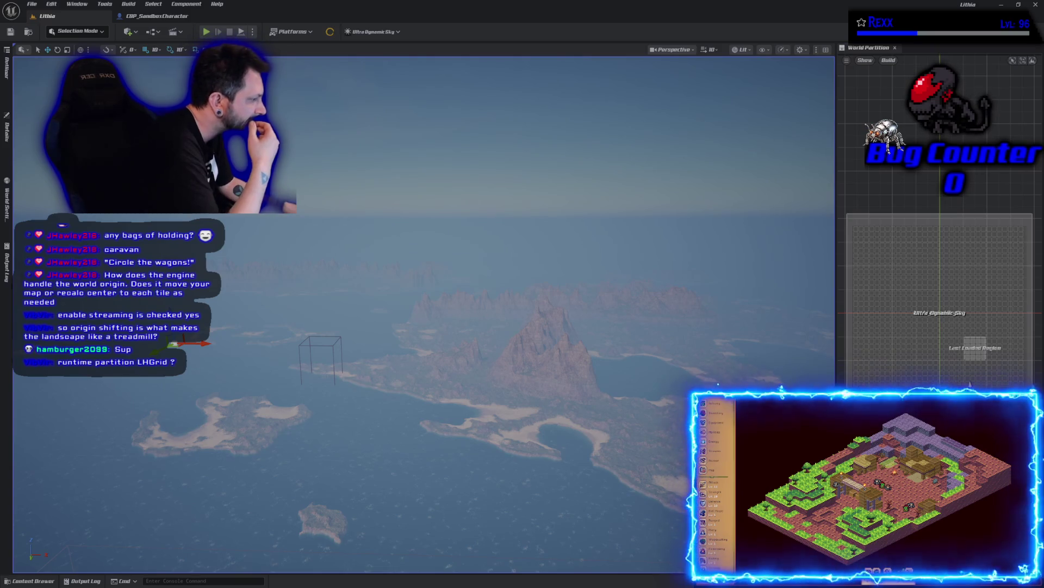
Inspect the World Partition map's view options, shown layers and build options without building anything.
{"action": "scroll", "coordinate": [970, 384], "scroll_direction": "down", "scroll_amount": 2}
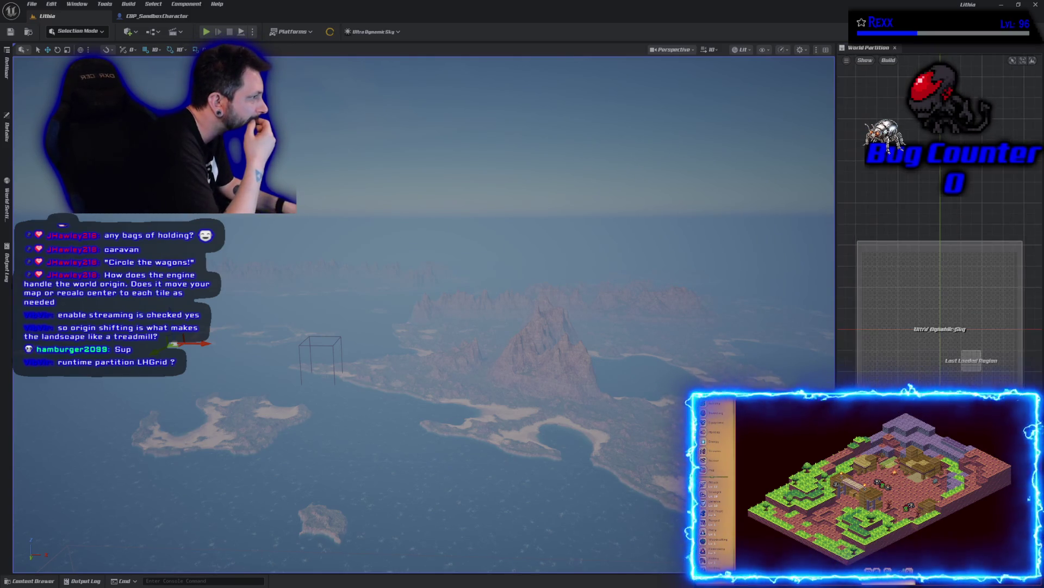
{"action": "left_click", "coordinate": [847, 64]}
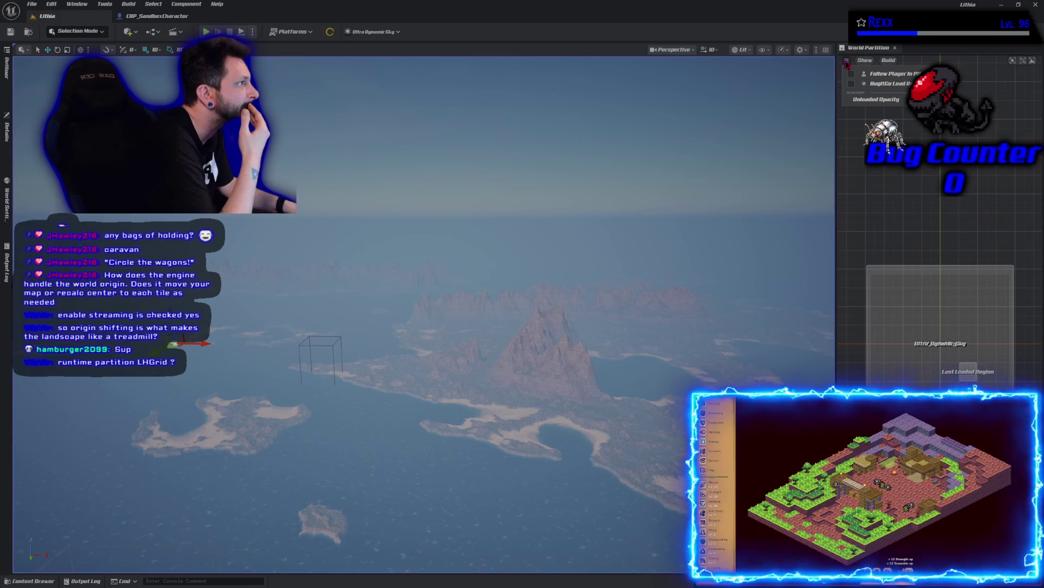
{"action": "left_click", "coordinate": [865, 60]}
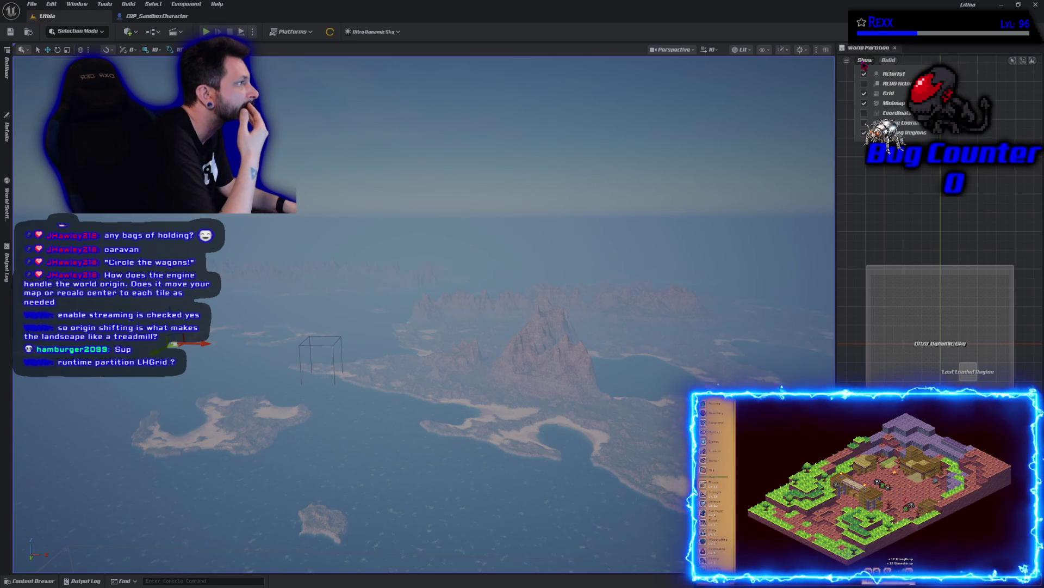
{"action": "left_click", "coordinate": [890, 61]}
{"action": "left_click", "coordinate": [921, 276]}
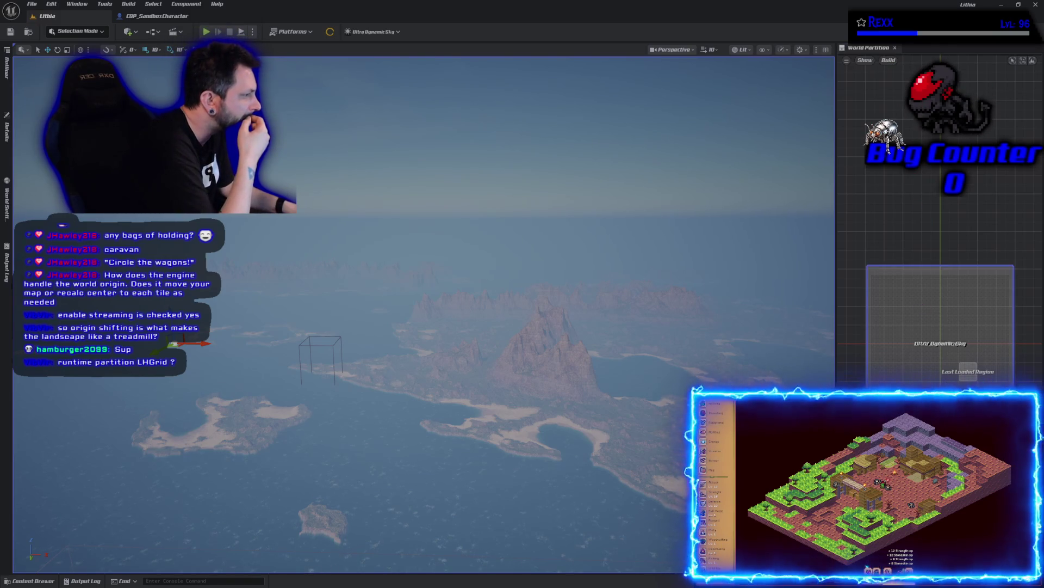
Frame the whole world grid with Focus World, then bring up the docs browser and move it up-left.
{"action": "scroll", "coordinate": [919, 381], "scroll_direction": "up", "scroll_amount": 2}
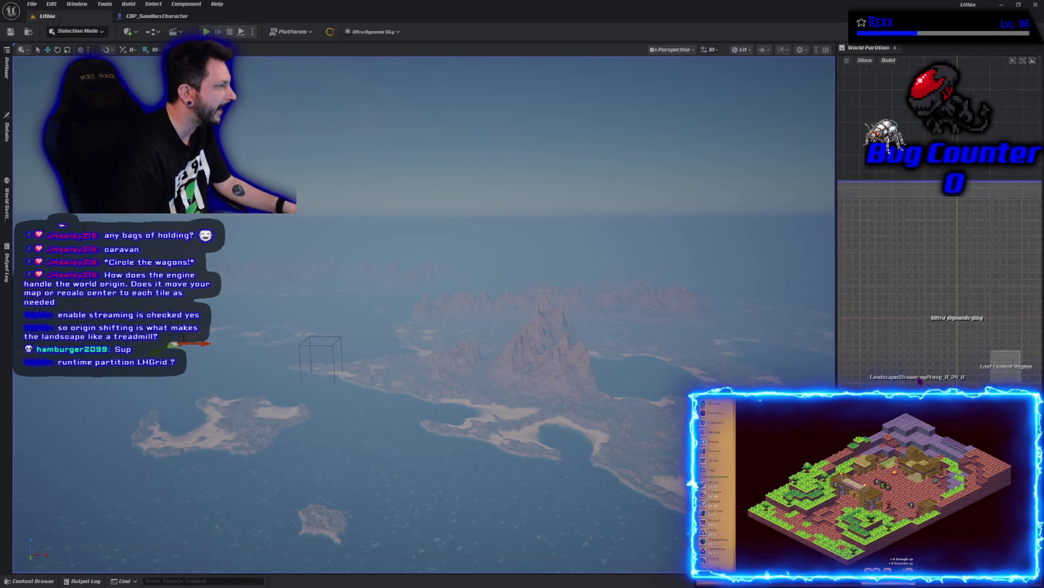
{"action": "scroll", "coordinate": [919, 381], "scroll_direction": "up", "scroll_amount": 4}
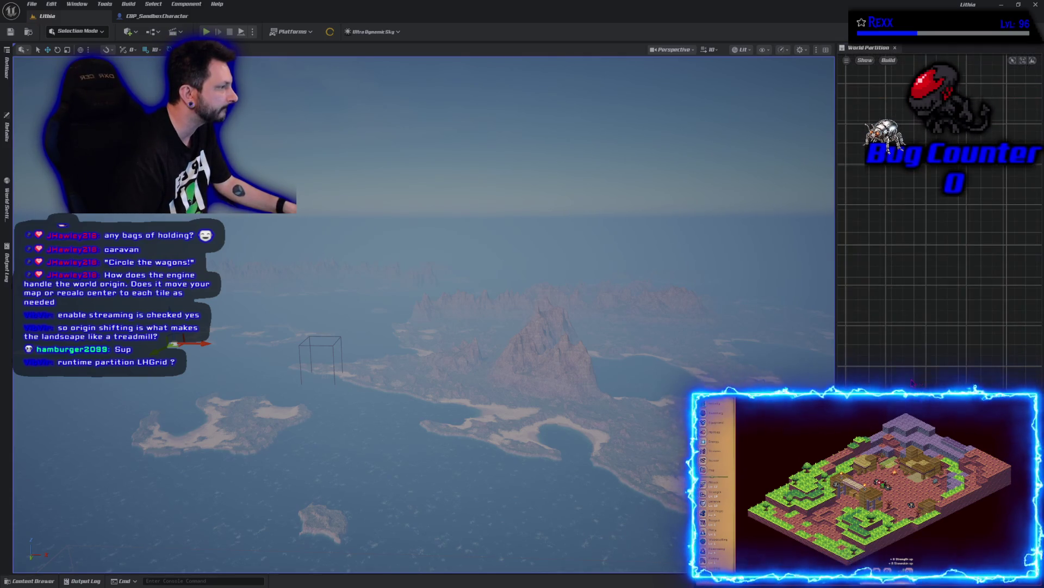
{"action": "scroll", "coordinate": [919, 381], "scroll_direction": "down", "scroll_amount": 4}
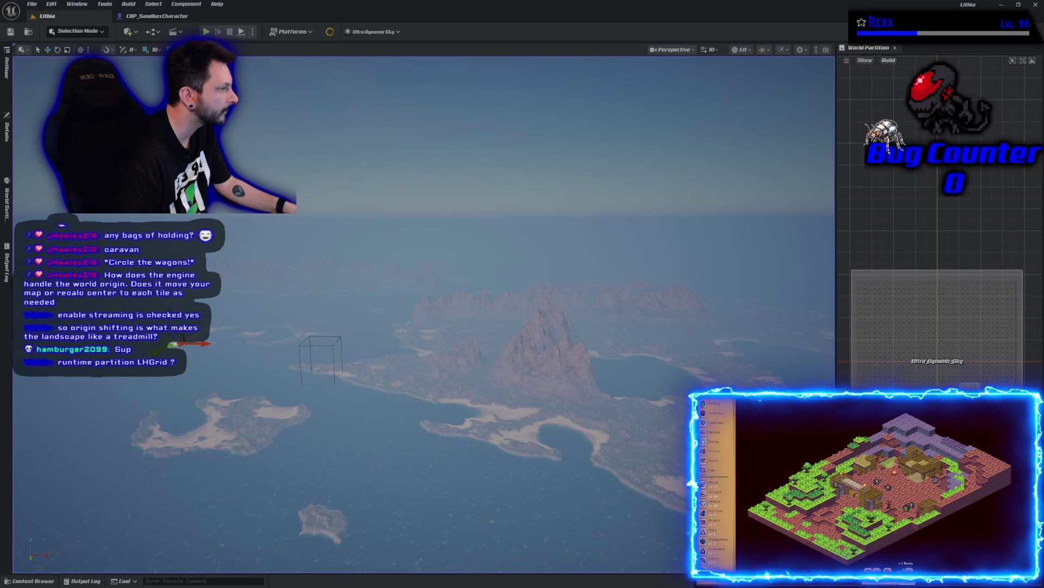
{"action": "scroll", "coordinate": [918, 370], "scroll_direction": "up", "scroll_amount": 5}
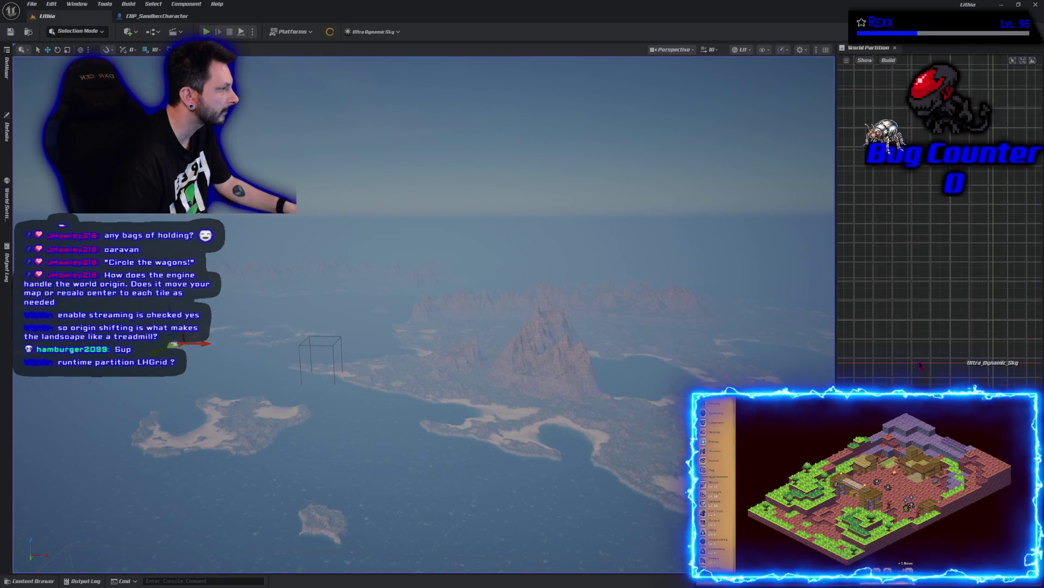
{"action": "scroll", "coordinate": [918, 370], "scroll_direction": "up", "scroll_amount": 3}
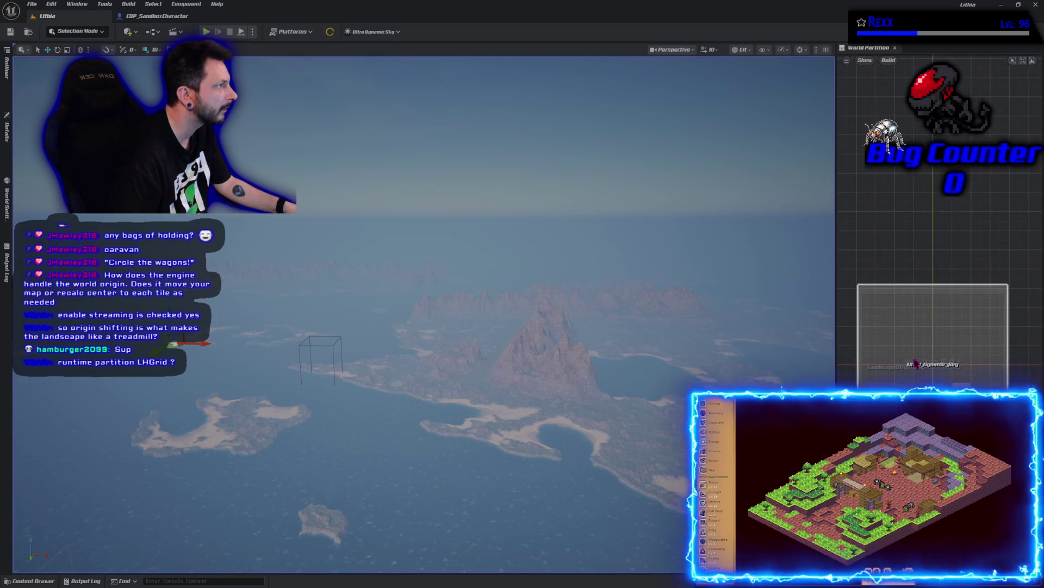
{"action": "left_click", "coordinate": [1035, 61]}
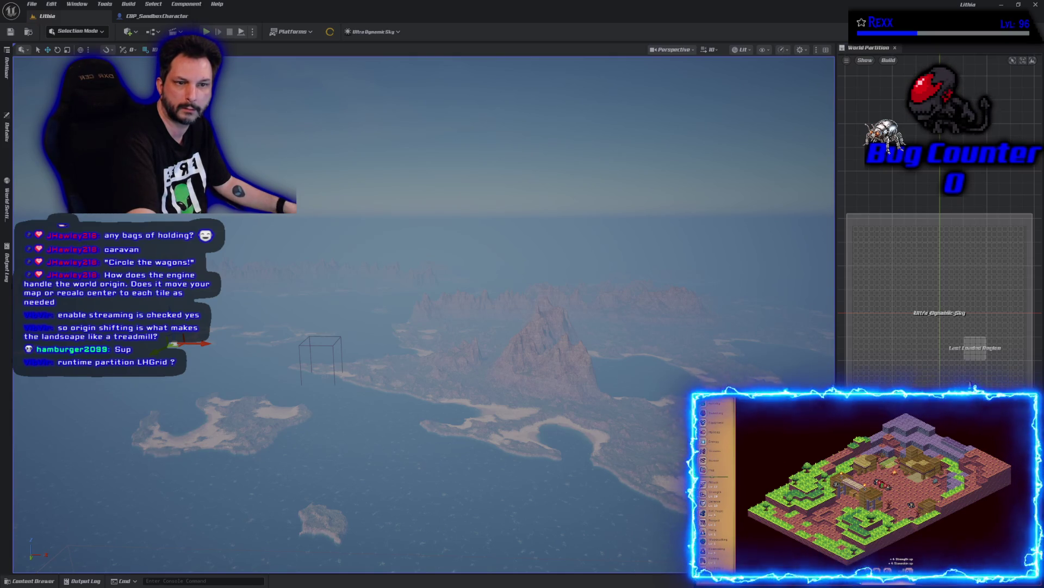
{"action": "key", "text": "alt+Tab"}
{"action": "left_click_drag", "start_coordinate": [596, 173], "coordinate": [419, 87]}
Maximize the docs browser and scroll to 'Using the Open World Default Map' and the streaming-disabled templates.
{"action": "double_click", "coordinate": [420, 87]}
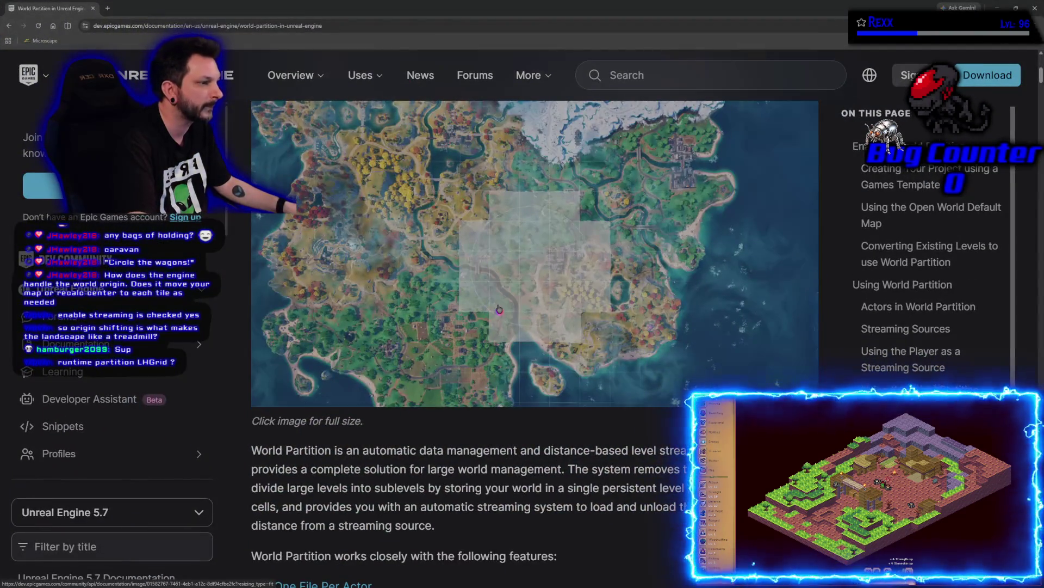
{"action": "scroll", "coordinate": [482, 350], "scroll_direction": "up", "scroll_amount": 1}
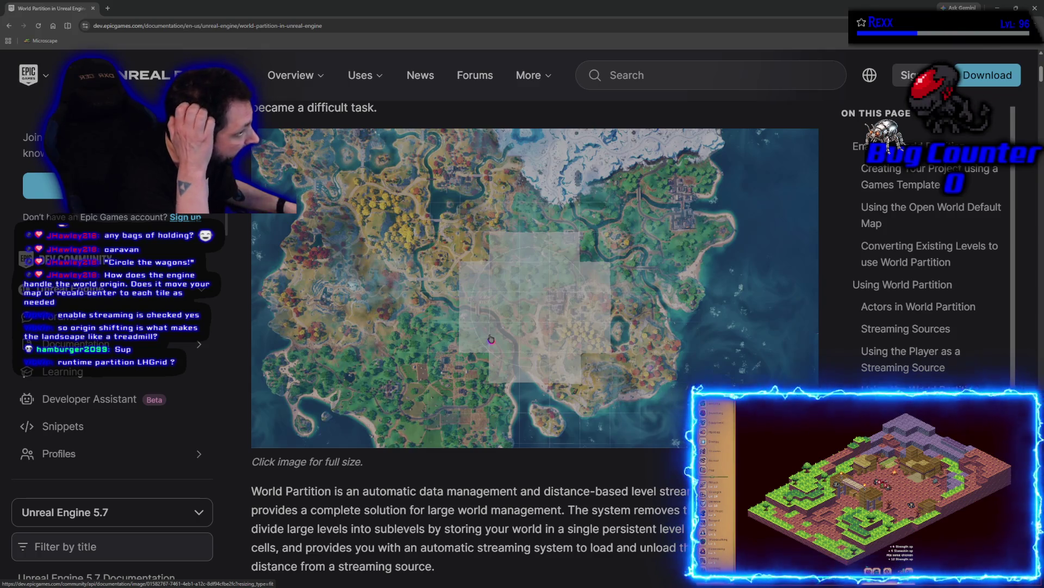
{"action": "scroll", "coordinate": [484, 341], "scroll_direction": "down", "scroll_amount": 1}
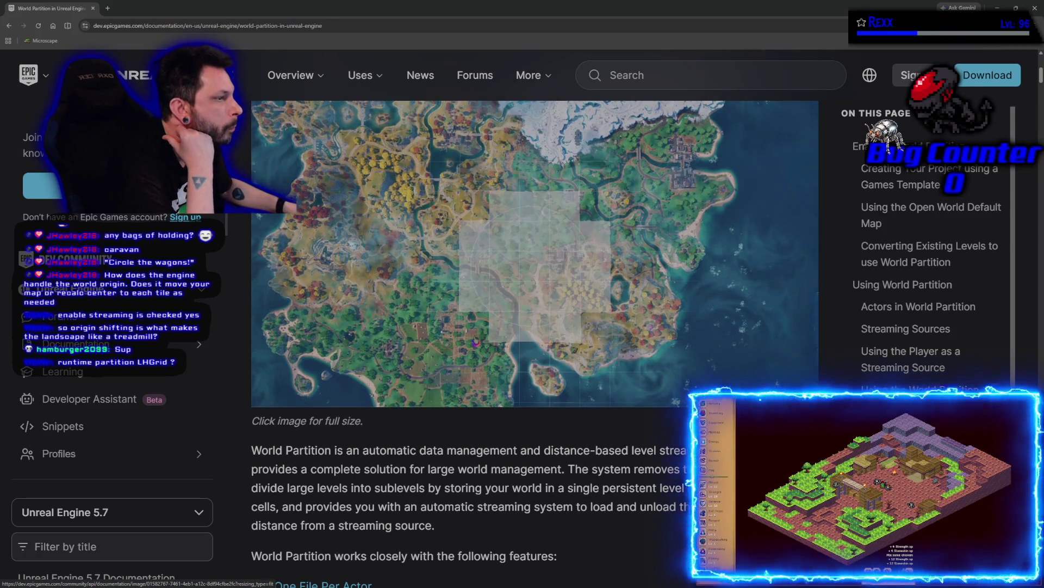
{"action": "scroll", "coordinate": [477, 340], "scroll_direction": "down", "scroll_amount": 5}
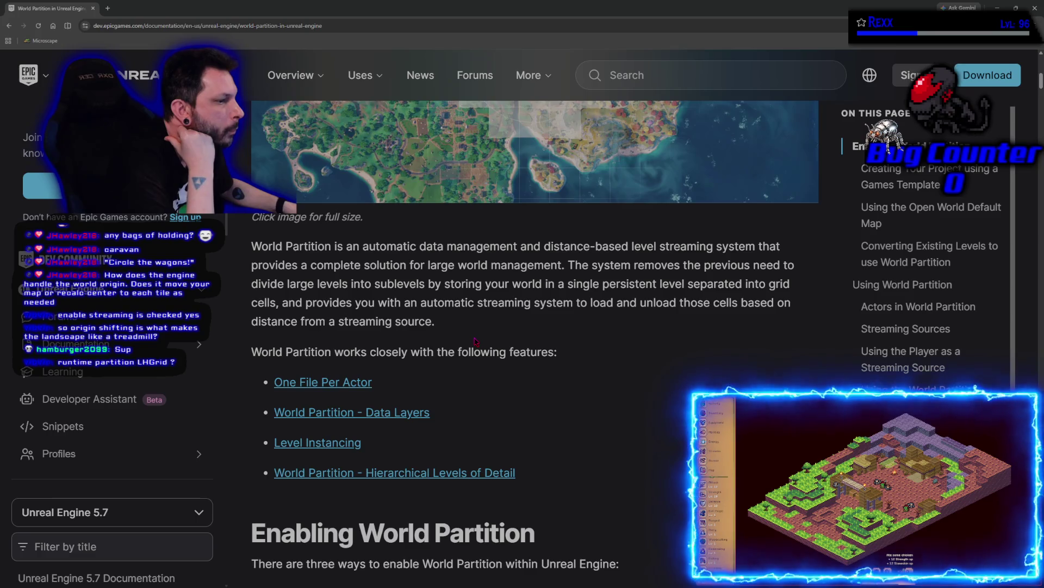
{"action": "scroll", "coordinate": [475, 341], "scroll_direction": "down", "scroll_amount": 3}
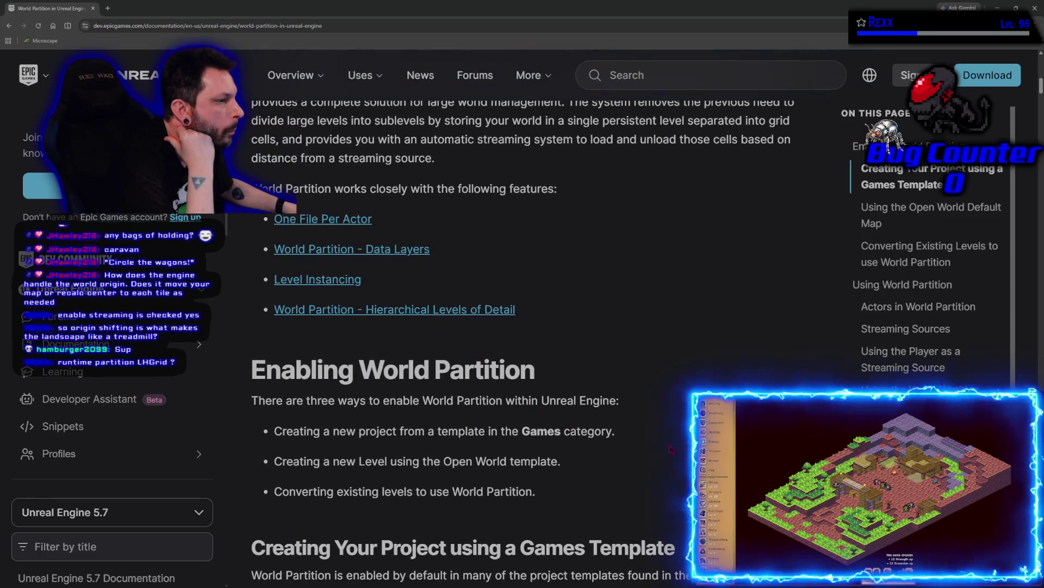
{"action": "scroll", "coordinate": [541, 412], "scroll_direction": "down", "scroll_amount": 2}
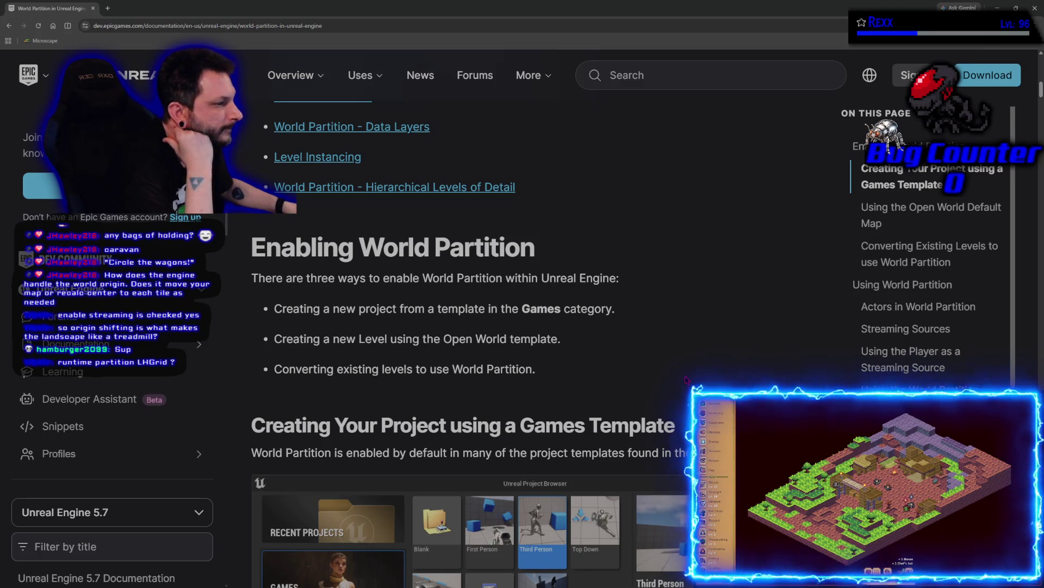
{"action": "scroll", "coordinate": [687, 379], "scroll_direction": "down", "scroll_amount": 3}
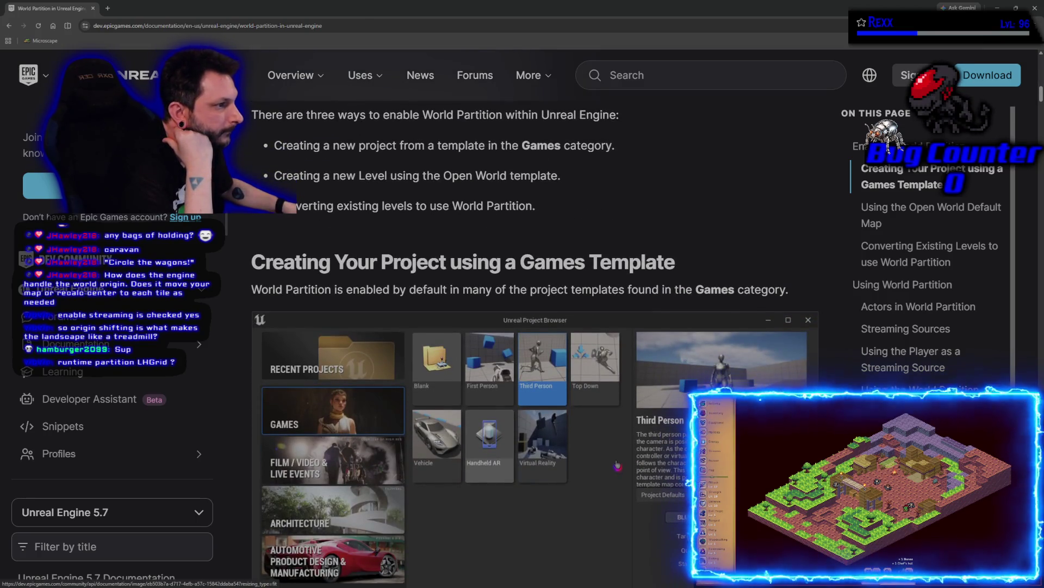
{"action": "scroll", "coordinate": [618, 465], "scroll_direction": "down", "scroll_amount": 7}
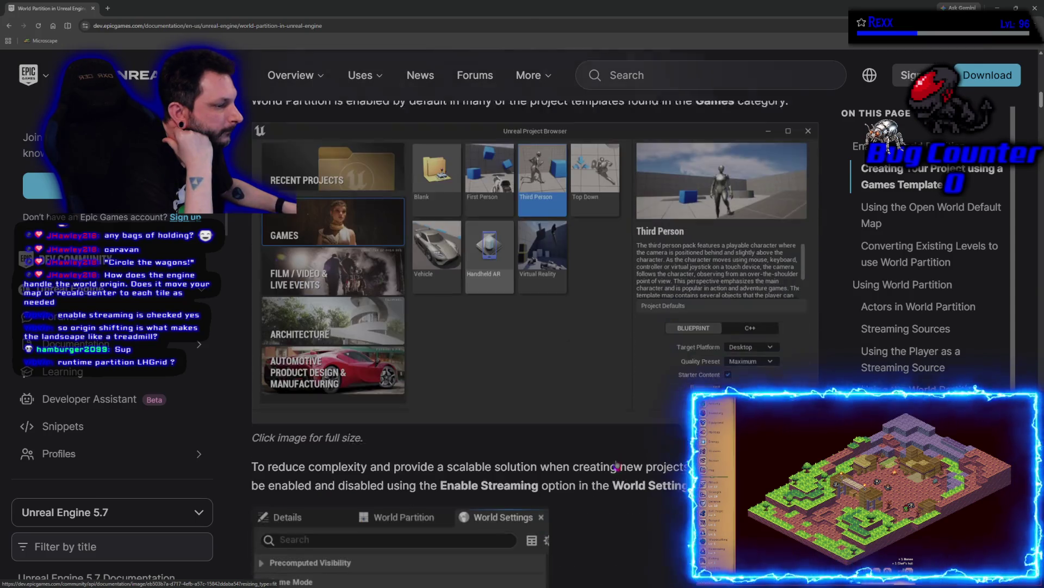
{"action": "scroll", "coordinate": [618, 466], "scroll_direction": "down", "scroll_amount": 3}
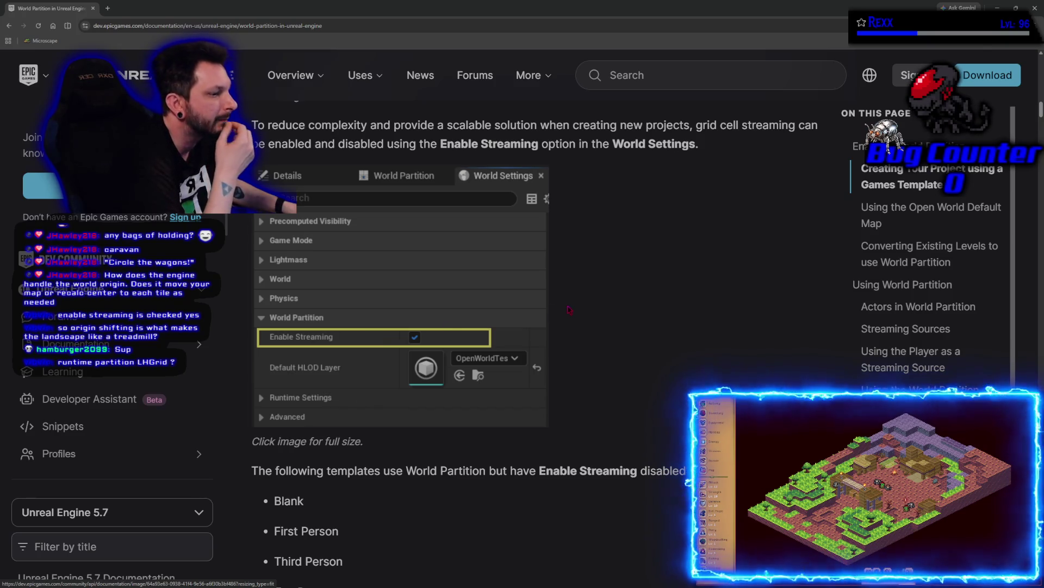
{"action": "scroll", "coordinate": [374, 338], "scroll_direction": "down", "scroll_amount": 2}
{"action": "scroll", "coordinate": [580, 411], "scroll_direction": "down", "scroll_amount": 5}
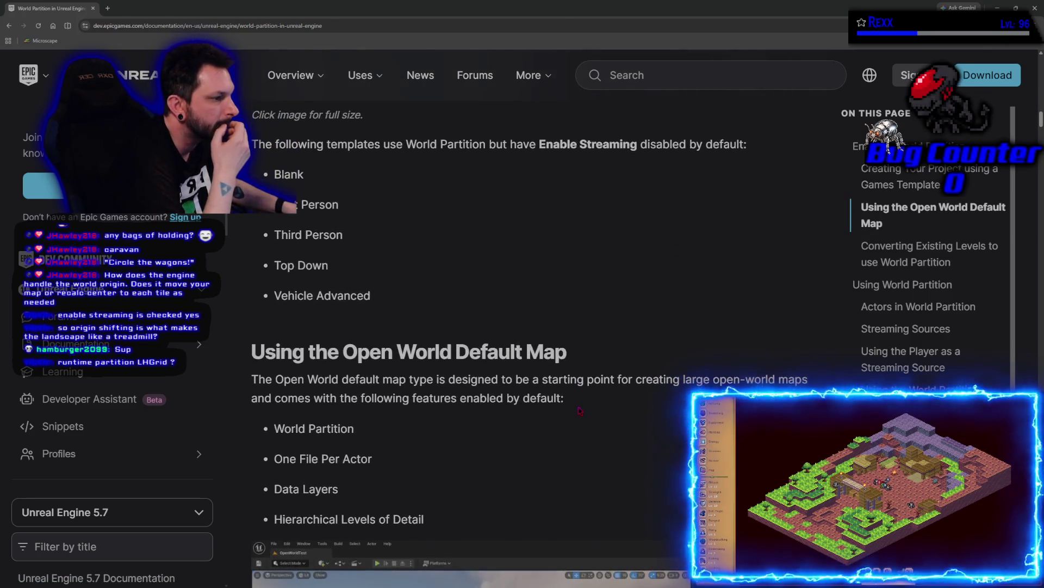
Read the World Partition docs from Using World Partition down to the Runtime Grid Settings table, Grid Name through Preview Grids.
{"action": "scroll", "coordinate": [580, 410], "scroll_direction": "down", "scroll_amount": 5}
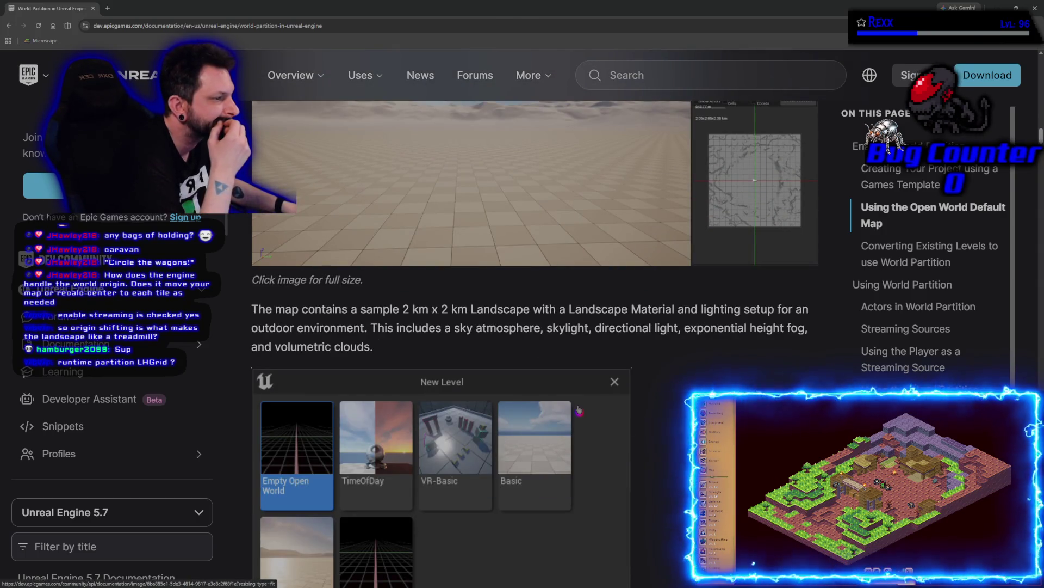
{"action": "scroll", "coordinate": [580, 410], "scroll_direction": "down", "scroll_amount": 3}
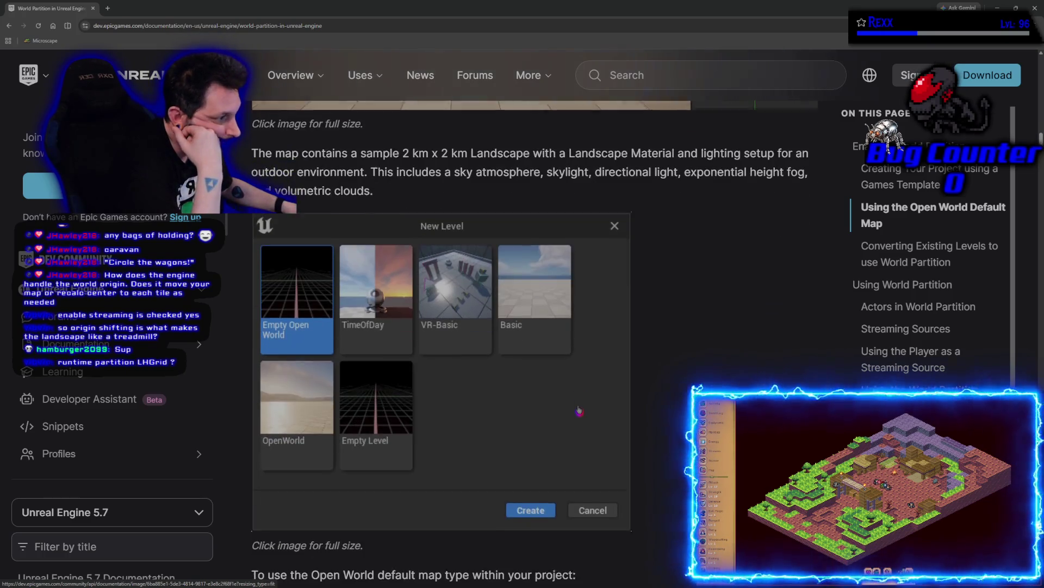
{"action": "scroll", "coordinate": [579, 410], "scroll_direction": "down", "scroll_amount": 3}
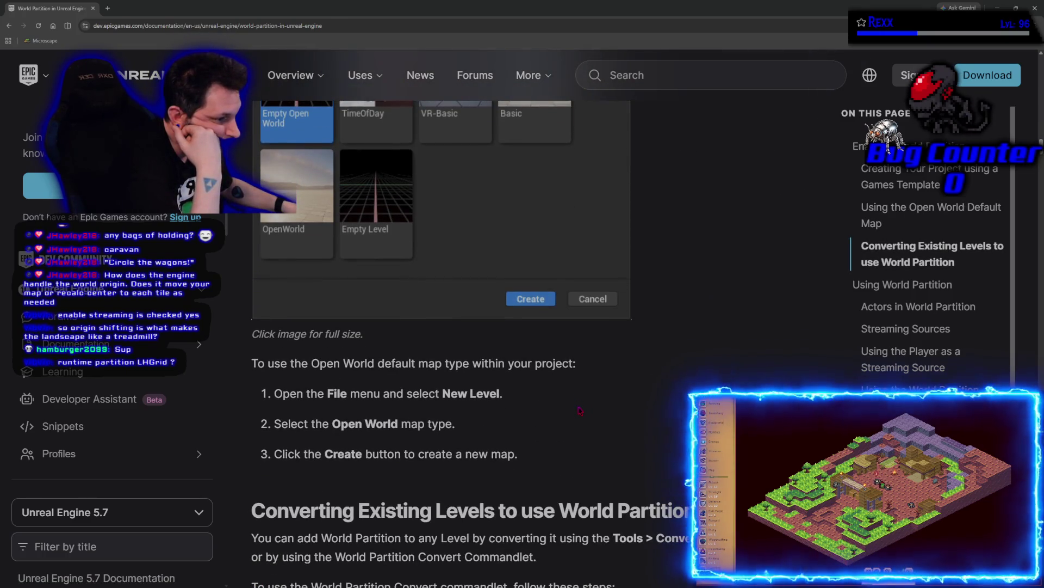
{"action": "scroll", "coordinate": [580, 410], "scroll_direction": "down", "scroll_amount": 5}
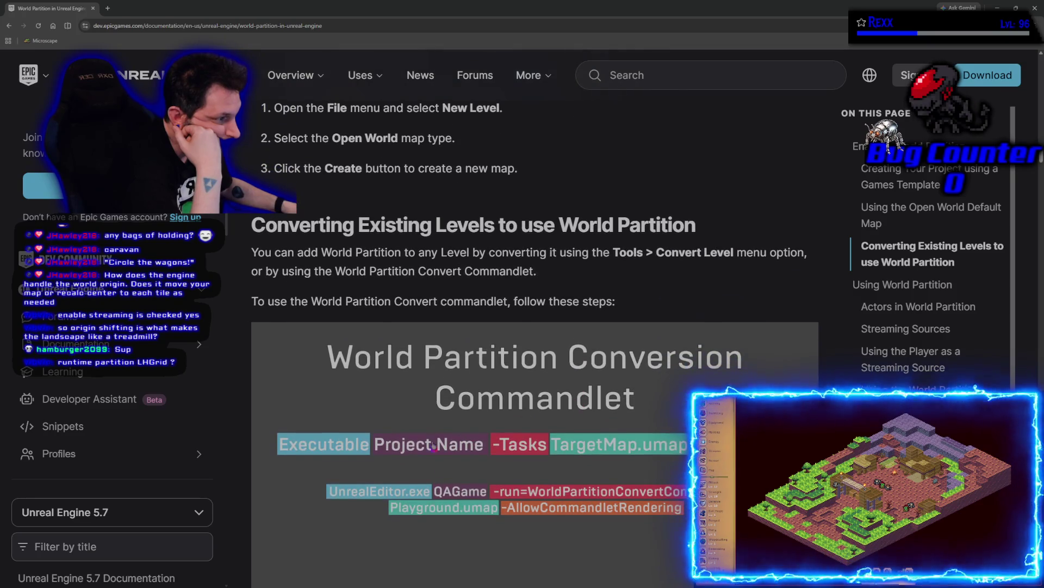
{"action": "scroll", "coordinate": [434, 447], "scroll_direction": "down", "scroll_amount": 3}
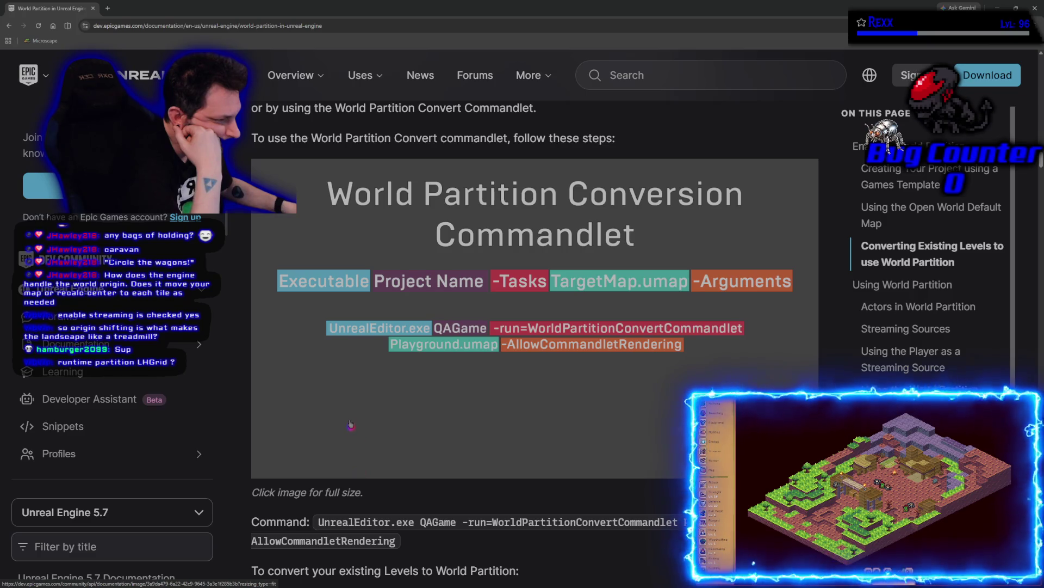
{"action": "scroll", "coordinate": [351, 425], "scroll_direction": "down", "scroll_amount": 4}
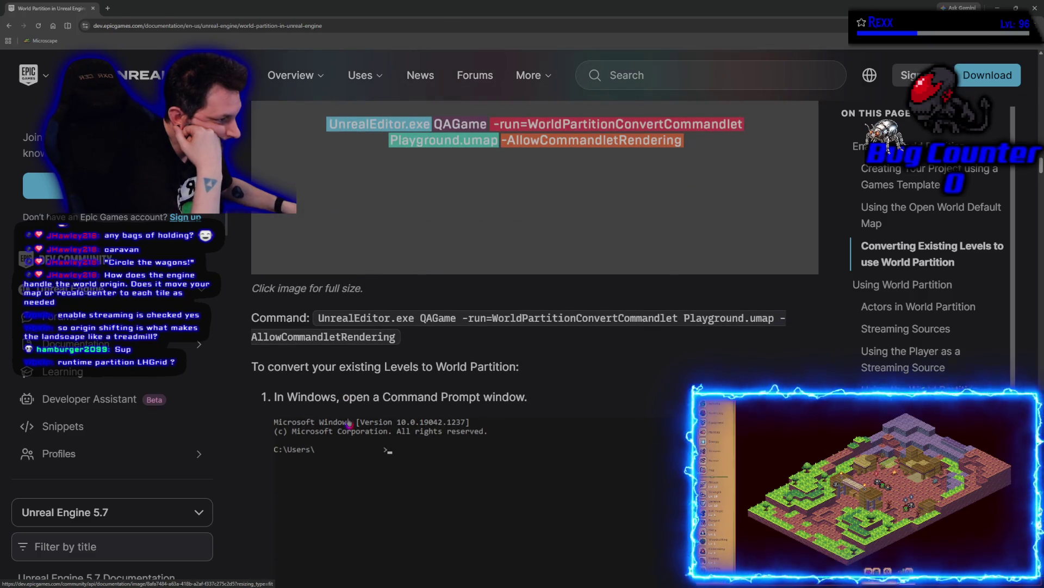
{"action": "scroll", "coordinate": [348, 422], "scroll_direction": "down", "scroll_amount": 2}
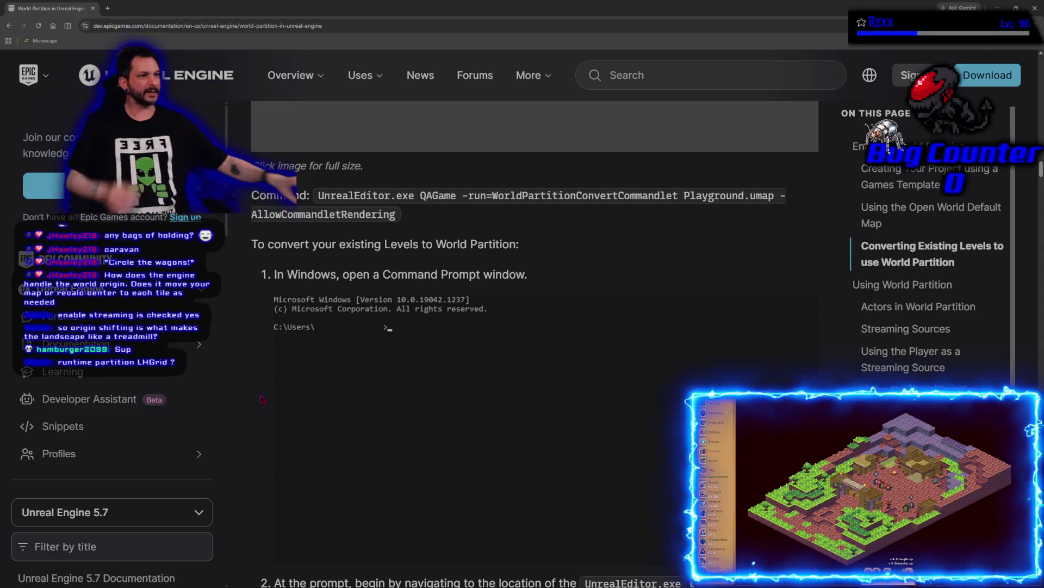
{"action": "scroll", "coordinate": [212, 464], "scroll_direction": "down", "scroll_amount": 5}
{"action": "scroll", "coordinate": [211, 464], "scroll_direction": "up", "scroll_amount": 5}
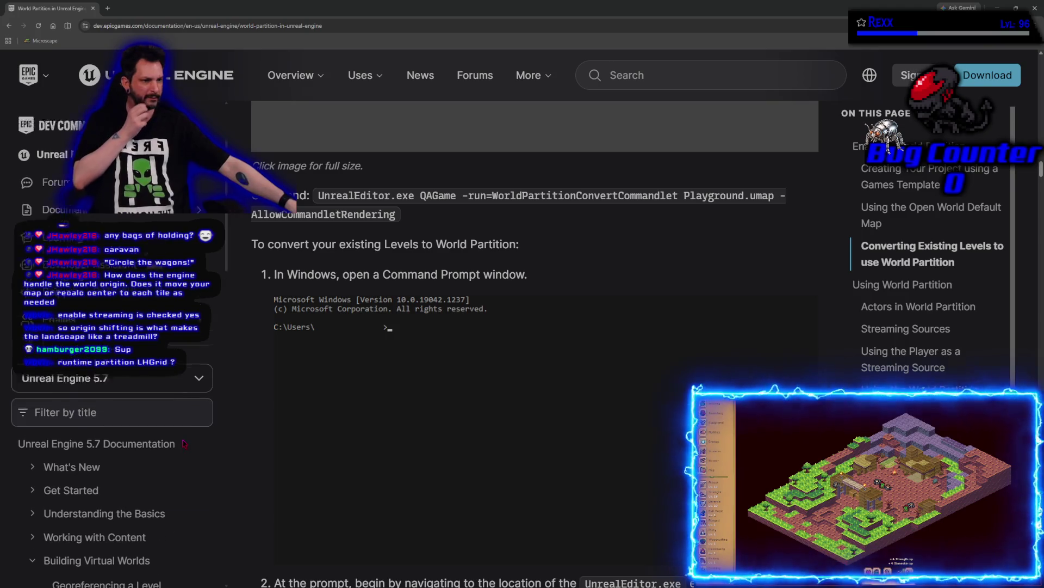
{"action": "scroll", "coordinate": [257, 436], "scroll_direction": "down", "scroll_amount": 3}
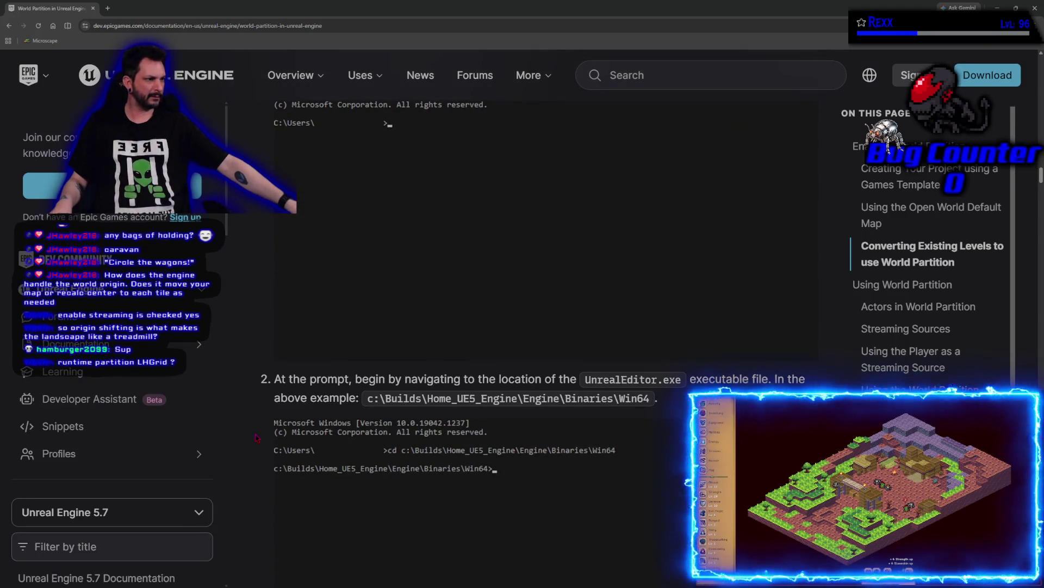
{"action": "scroll", "coordinate": [257, 436], "scroll_direction": "down", "scroll_amount": 4}
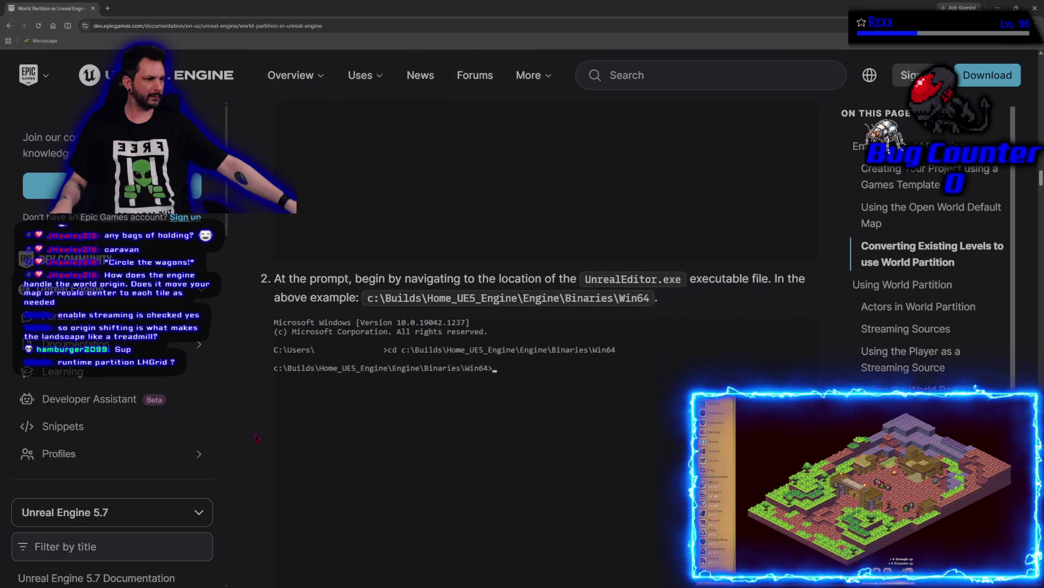
{"action": "scroll", "coordinate": [255, 437], "scroll_direction": "down", "scroll_amount": 9}
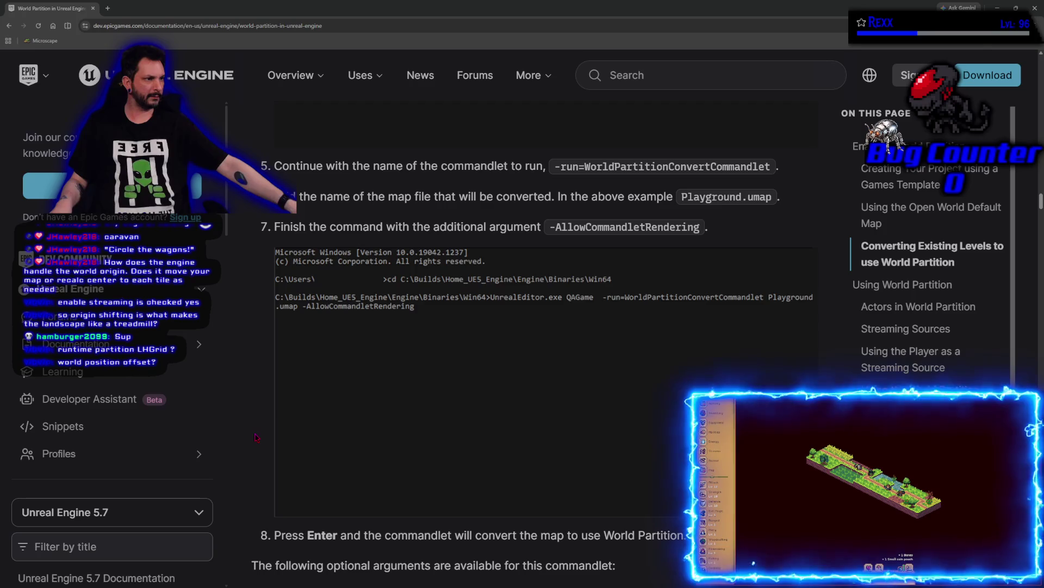
{"action": "scroll", "coordinate": [256, 437], "scroll_direction": "down", "scroll_amount": 7}
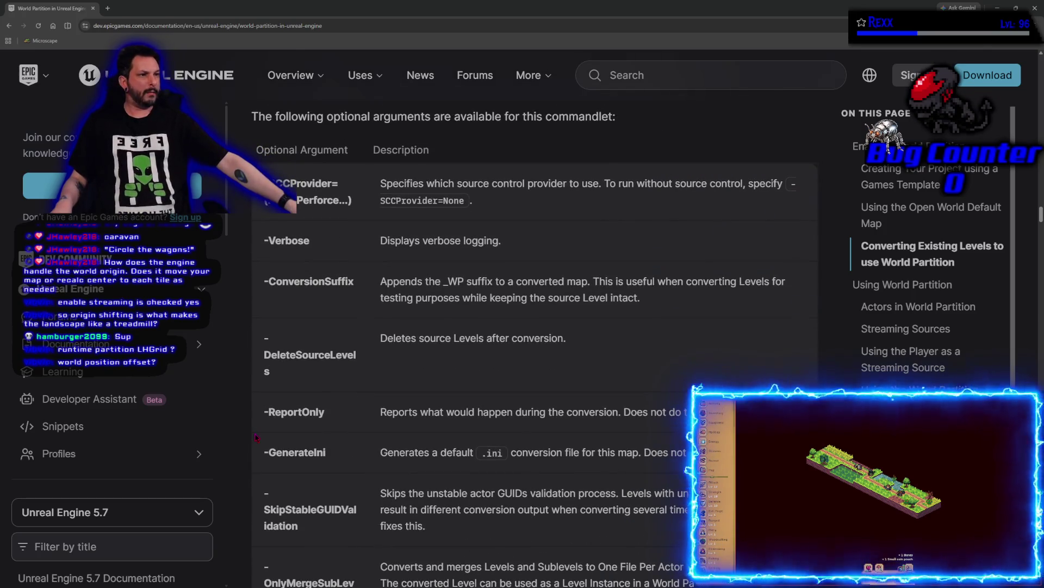
{"action": "scroll", "coordinate": [256, 437], "scroll_direction": "down", "scroll_amount": 10}
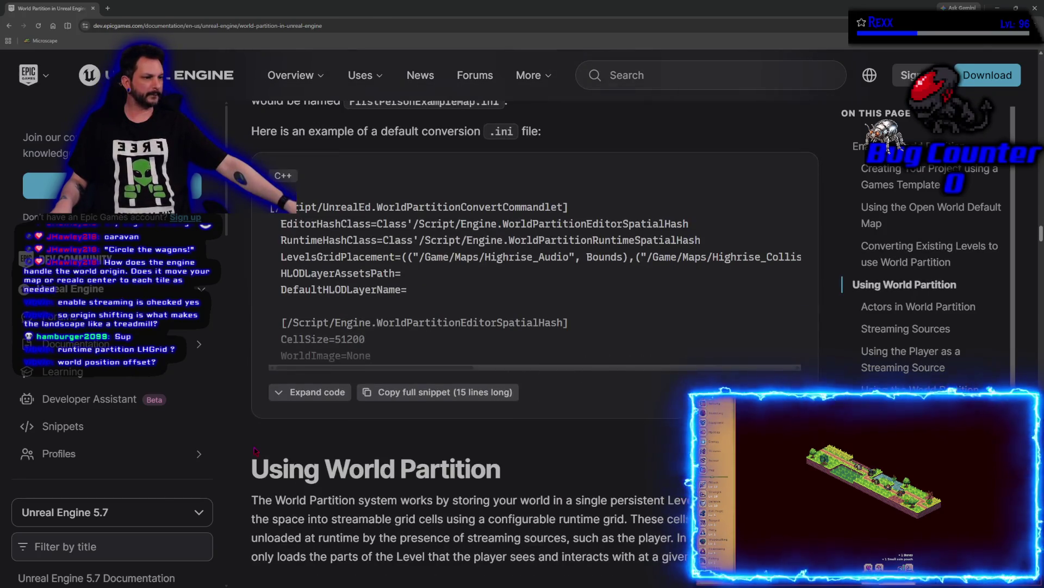
{"action": "scroll", "coordinate": [254, 450], "scroll_direction": "down", "scroll_amount": 4}
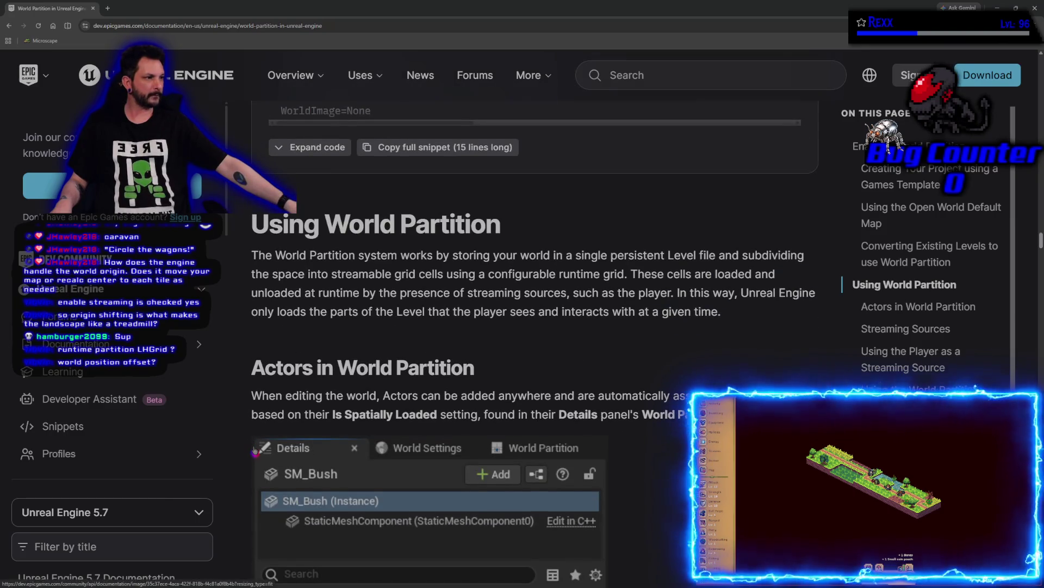
{"action": "scroll", "coordinate": [255, 450], "scroll_direction": "down", "scroll_amount": 6}
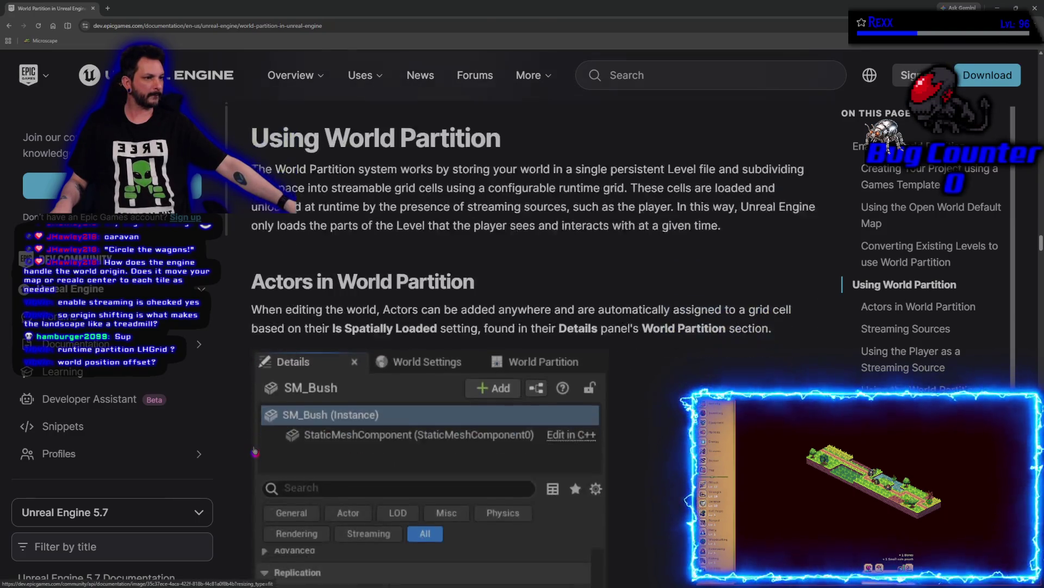
{"action": "scroll", "coordinate": [255, 451], "scroll_direction": "down", "scroll_amount": 3}
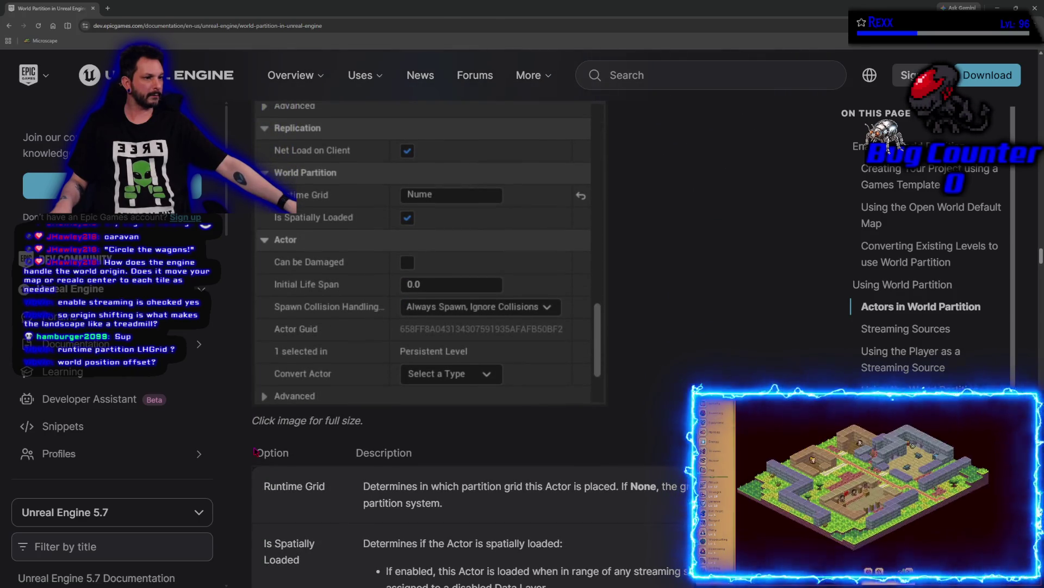
{"action": "scroll", "coordinate": [255, 451], "scroll_direction": "down", "scroll_amount": 6}
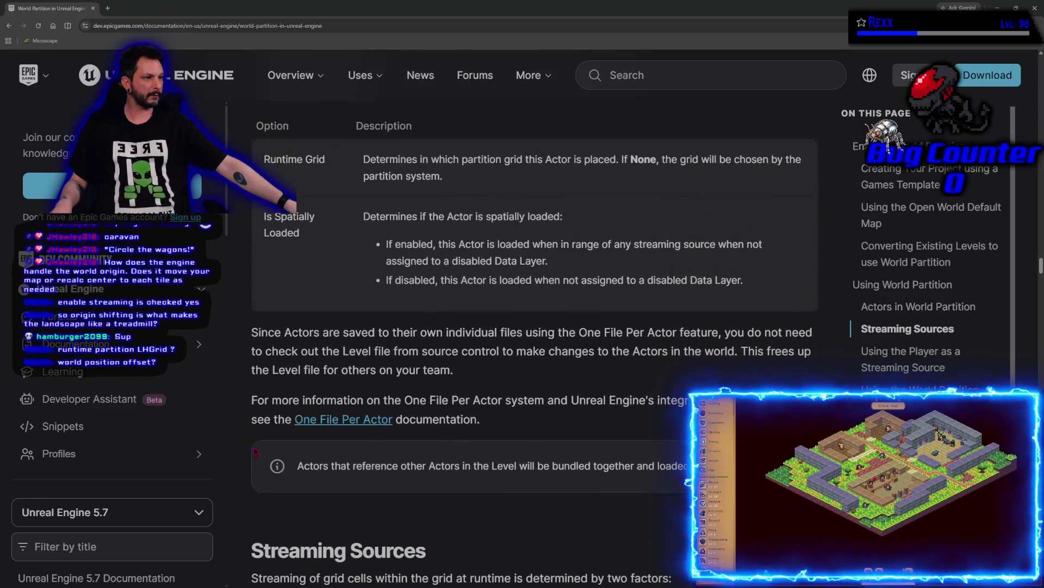
{"action": "scroll", "coordinate": [254, 451], "scroll_direction": "down", "scroll_amount": 2}
{"action": "scroll", "coordinate": [254, 451], "scroll_direction": "down", "scroll_amount": 1}
{"action": "scroll", "coordinate": [254, 451], "scroll_direction": "down", "scroll_amount": 6}
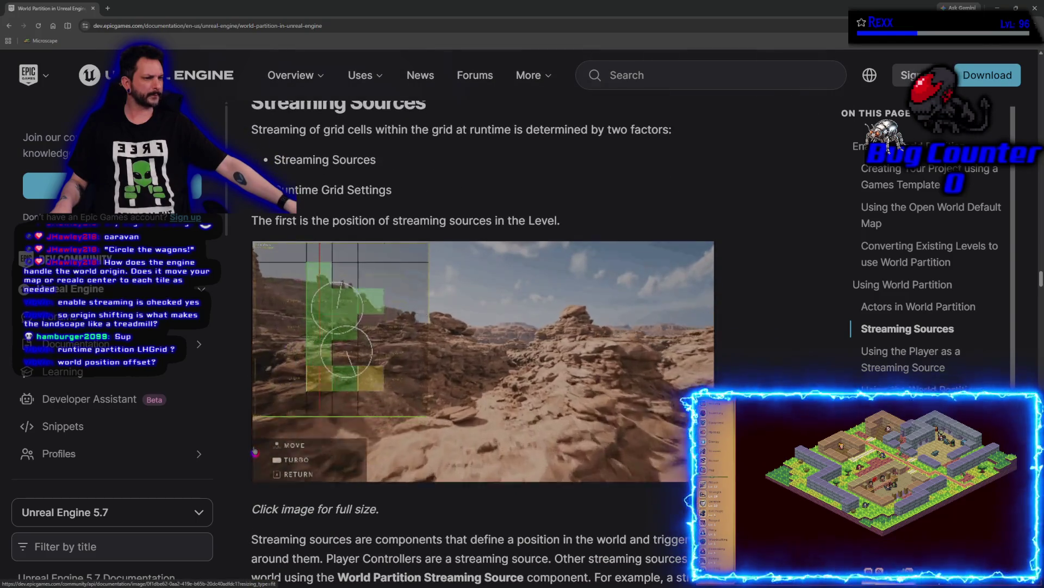
{"action": "scroll", "coordinate": [254, 451], "scroll_direction": "down", "scroll_amount": 5}
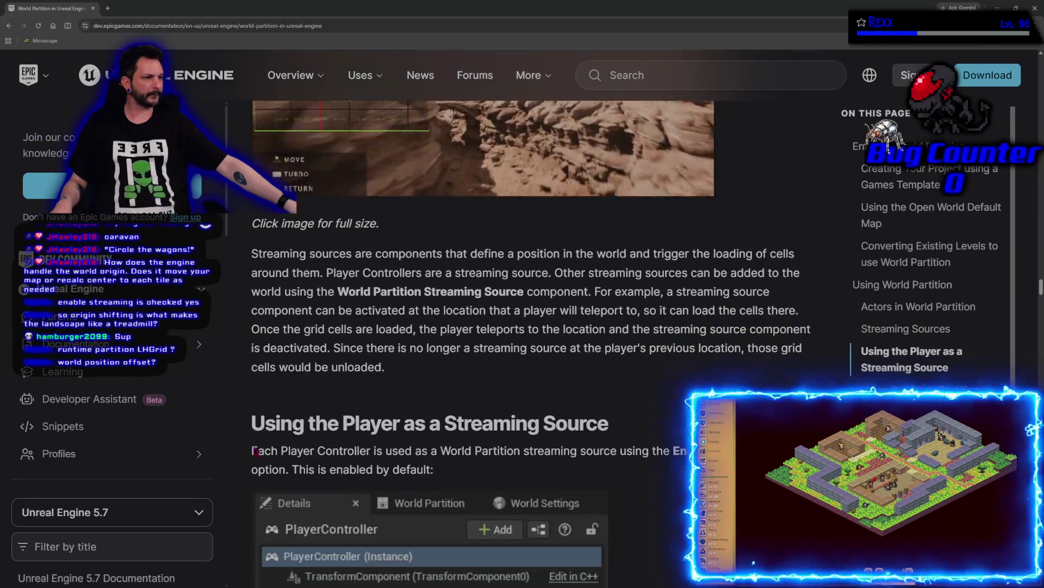
{"action": "scroll", "coordinate": [255, 451], "scroll_direction": "down", "scroll_amount": 12}
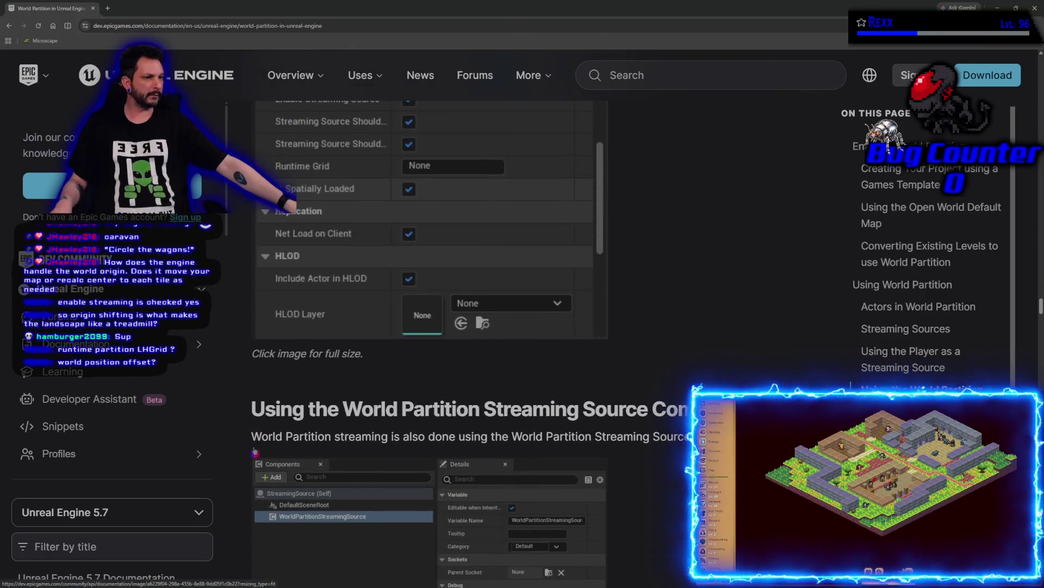
{"action": "scroll", "coordinate": [254, 451], "scroll_direction": "down", "scroll_amount": 4}
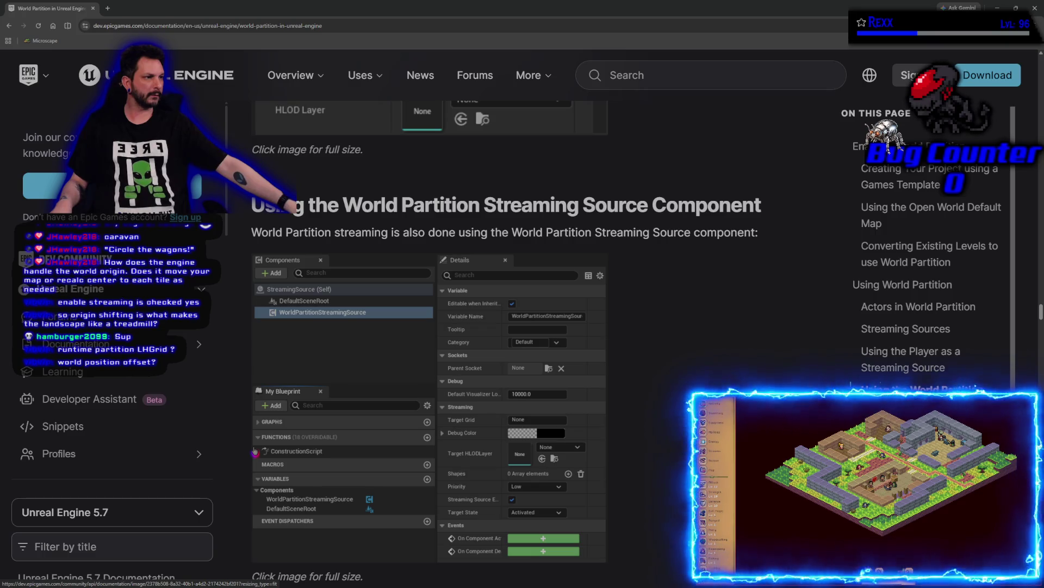
{"action": "scroll", "coordinate": [254, 451], "scroll_direction": "down", "scroll_amount": 12}
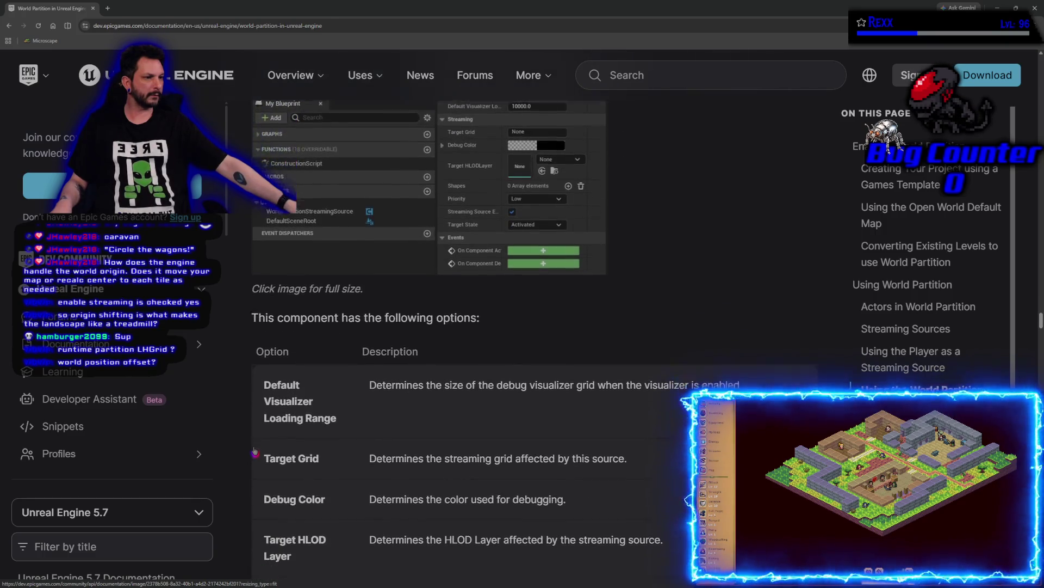
{"action": "scroll", "coordinate": [255, 451], "scroll_direction": "down", "scroll_amount": 7}
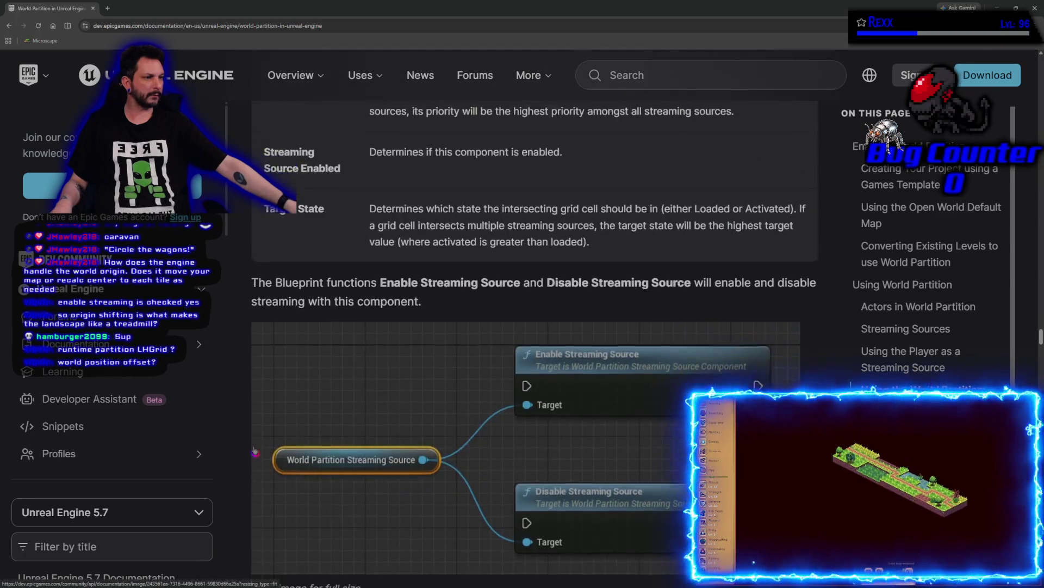
{"action": "scroll", "coordinate": [254, 451], "scroll_direction": "down", "scroll_amount": 9}
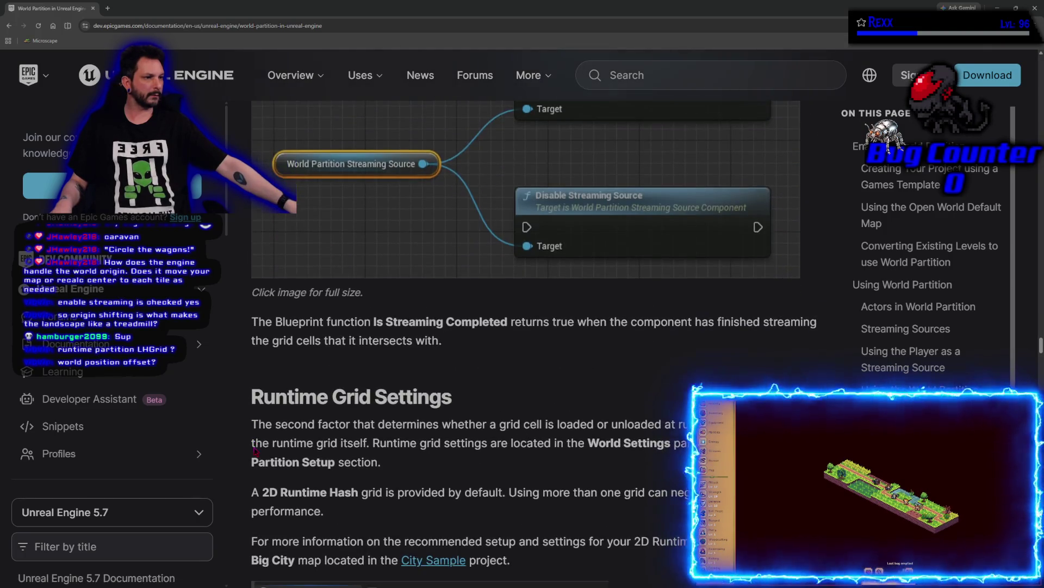
{"action": "scroll", "coordinate": [254, 451], "scroll_direction": "down", "scroll_amount": 12}
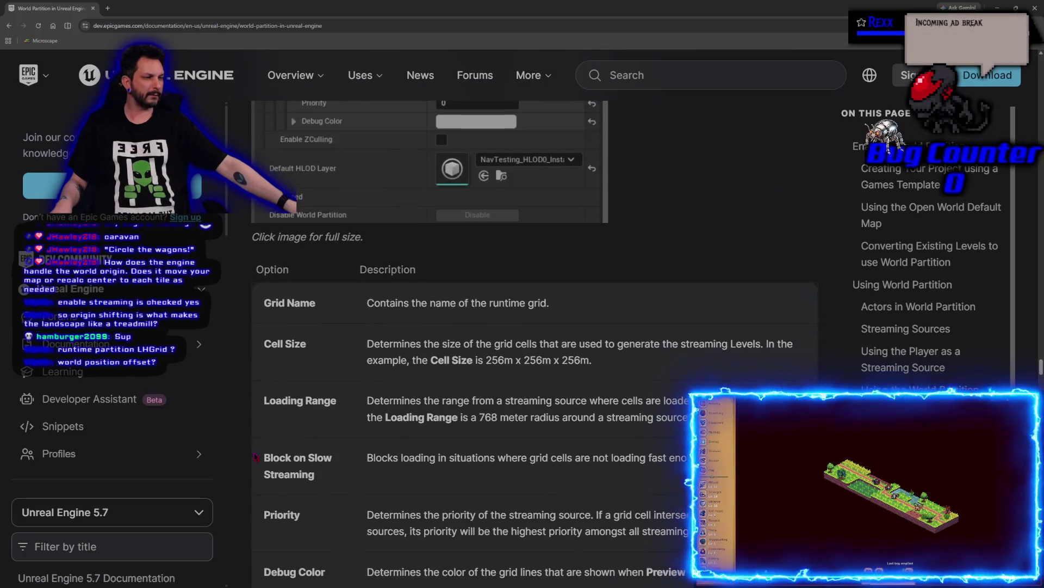
{"action": "scroll", "coordinate": [339, 317], "scroll_direction": "up", "scroll_amount": 2}
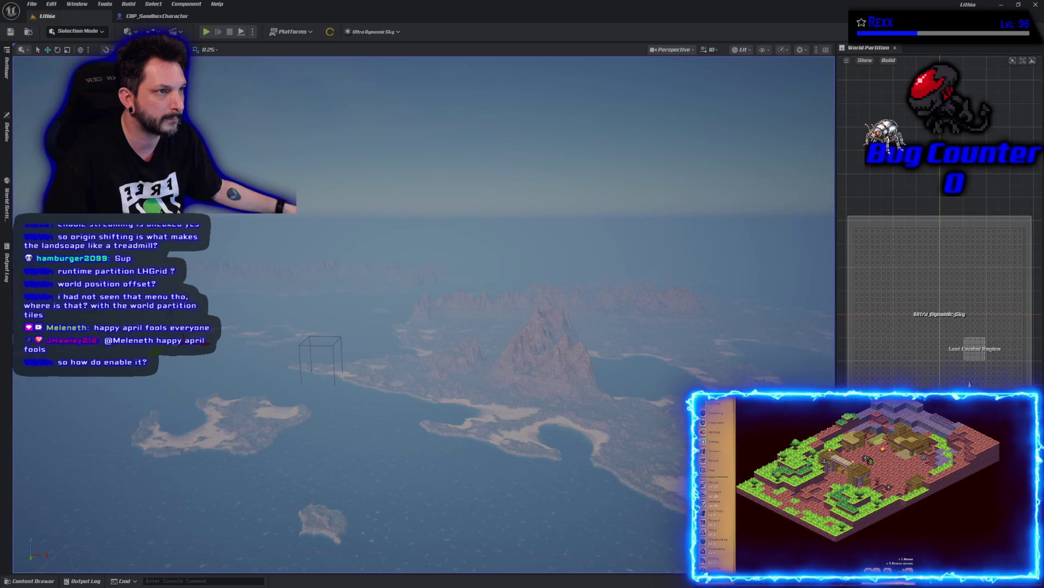
Open Project Settings from the Edit menu on the Lithia level and show All Settings.
{"action": "left_click", "coordinate": [53, 5]}
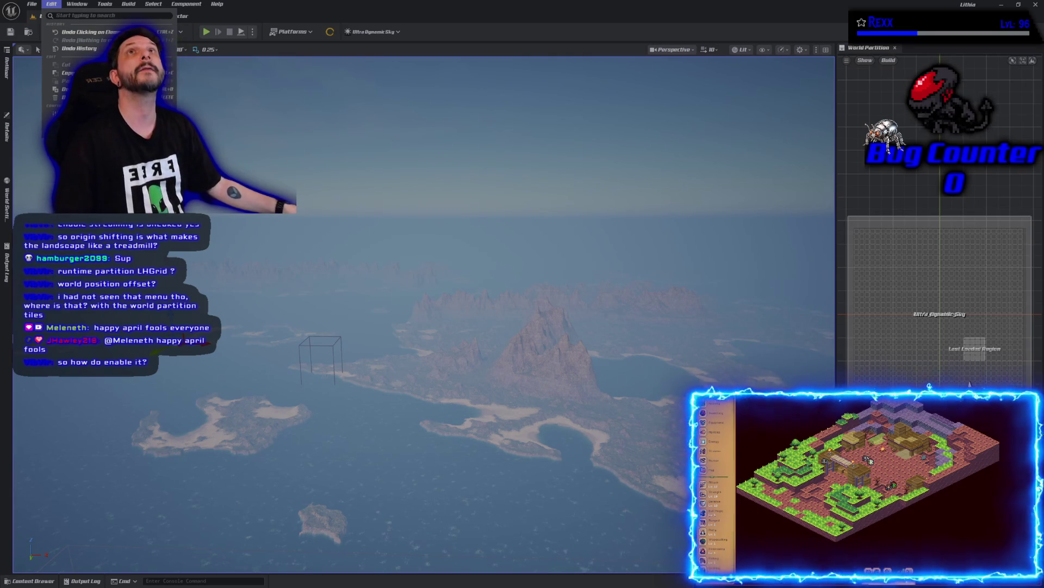
{"action": "key", "text": "Escape"}
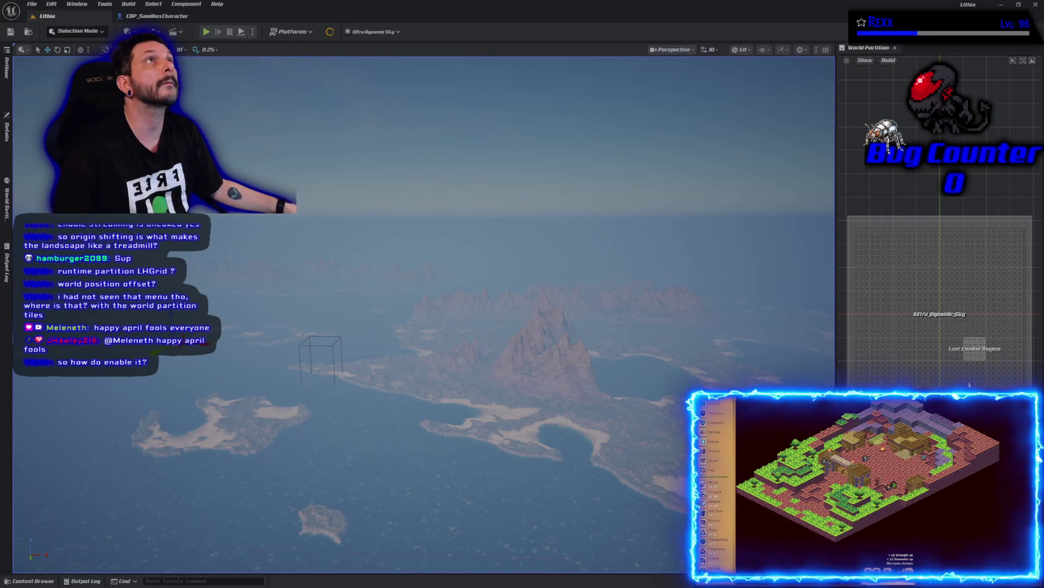
{"action": "left_click", "coordinate": [135, 17]}
{"action": "left_click", "coordinate": [47, 15]}
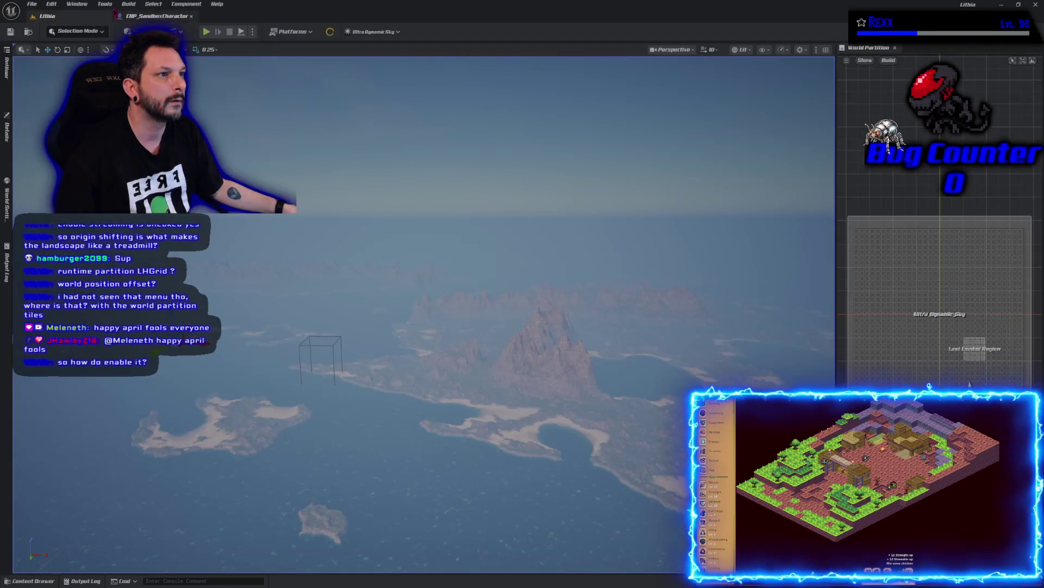
{"action": "left_click", "coordinate": [51, 4]}
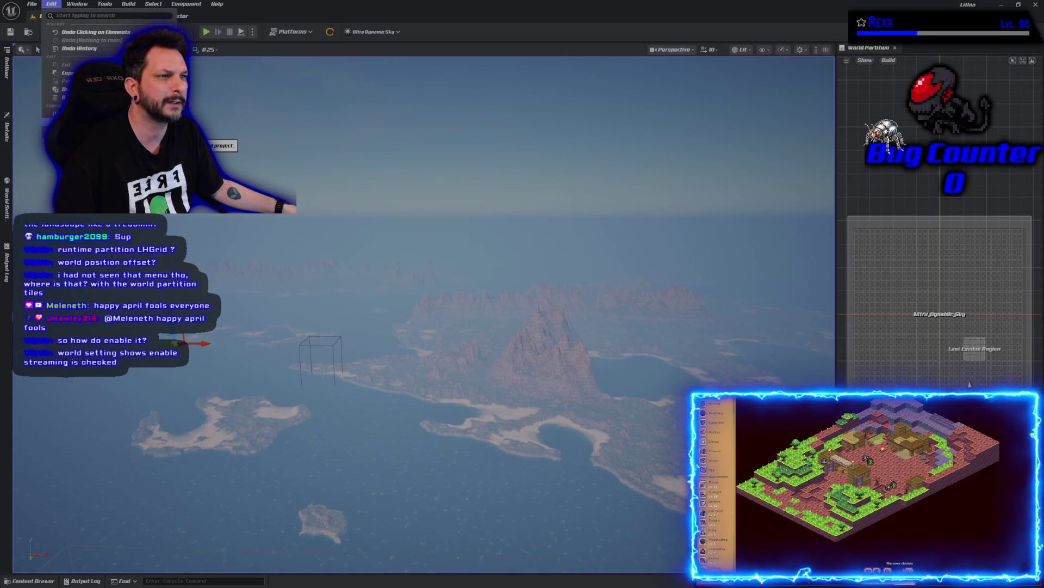
{"action": "left_click", "coordinate": [70, 121]}
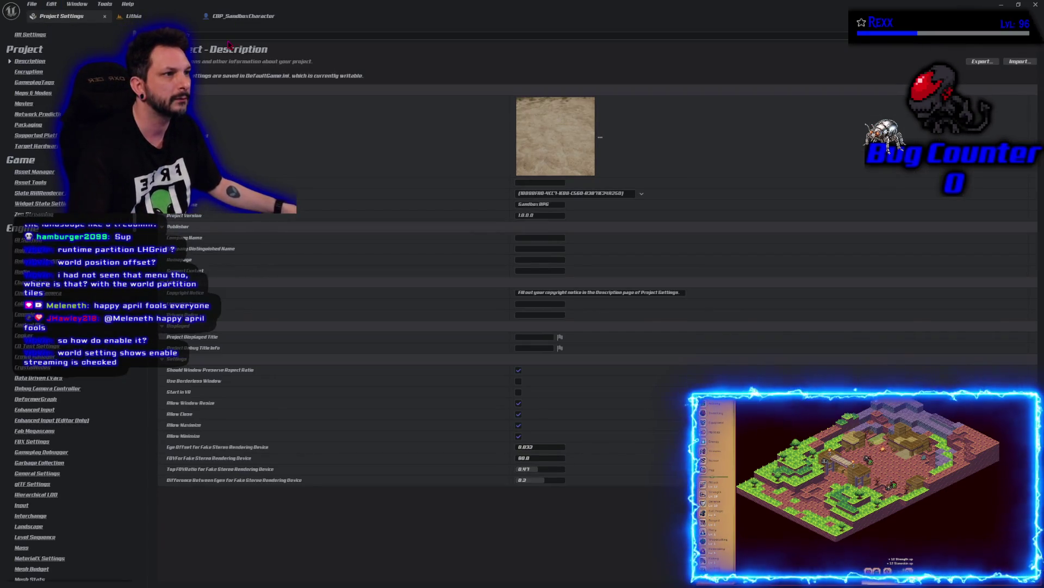
{"action": "left_click", "coordinate": [29, 36]}
{"action": "type", "text": "world par"}
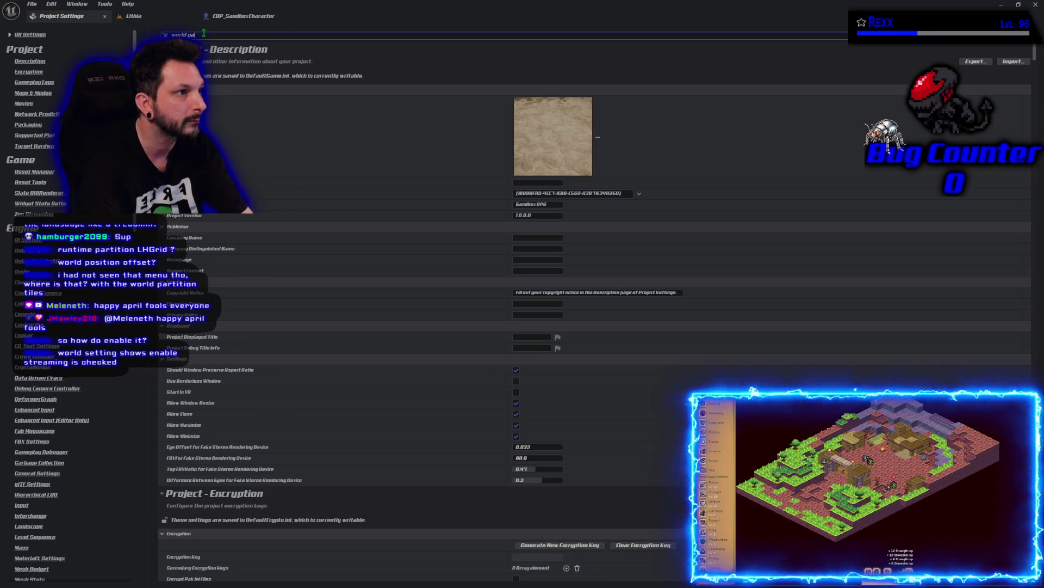
Filter Project Settings to 'world part' and move the Project Settings tab after the Lithia and CBP_SandboxCharacter tabs.
{"action": "type", "text": "ti"}
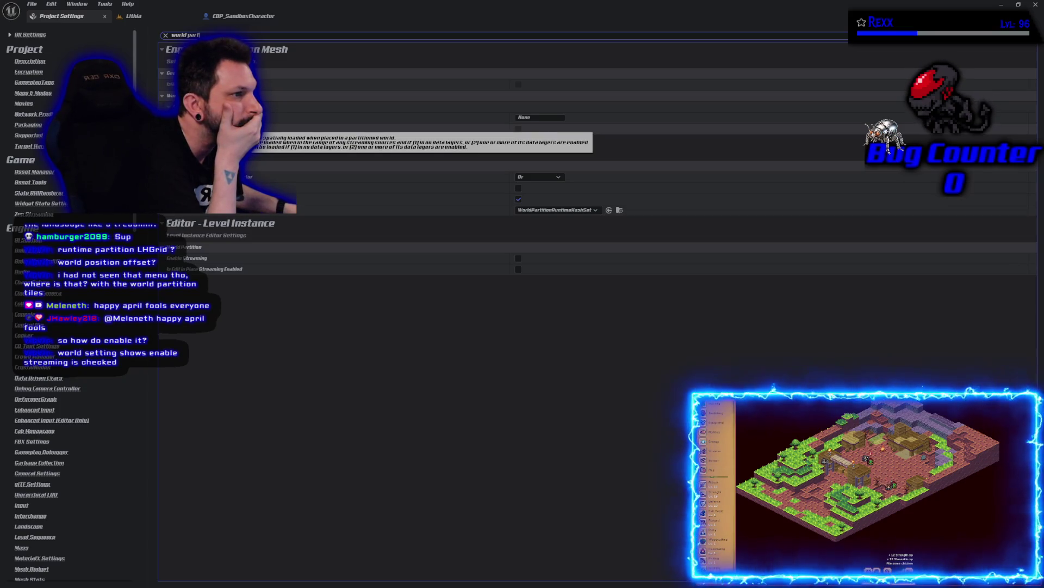
{"action": "key", "text": "BackSpace"}
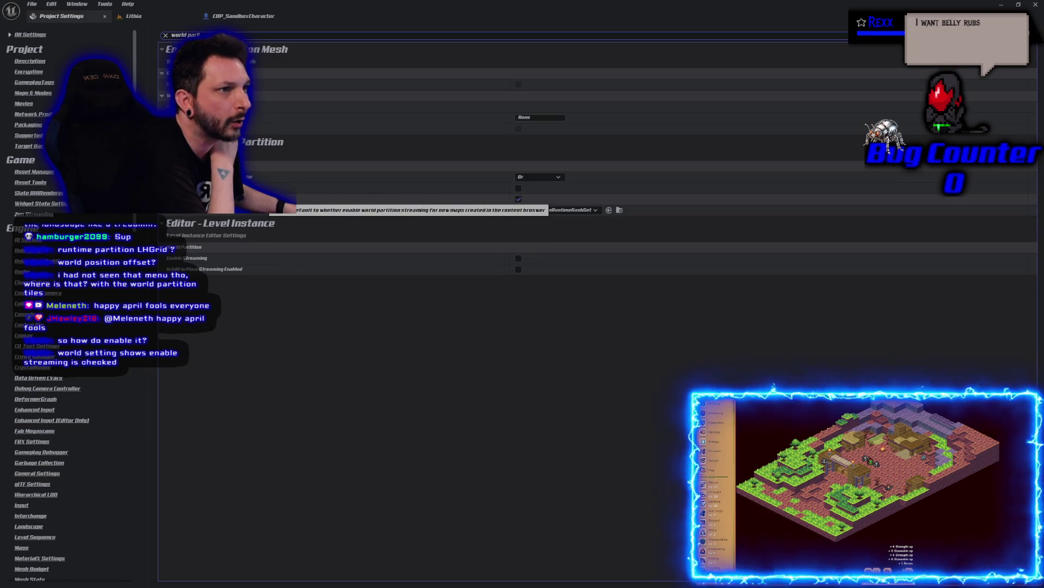
{"action": "mouse_move", "coordinate": [75, 19]}
{"action": "left_mouse_down"}
{"action": "mouse_move", "coordinate": [334, 16]}
{"action": "mouse_move", "coordinate": [248, 17]}
{"action": "left_mouse_up"}
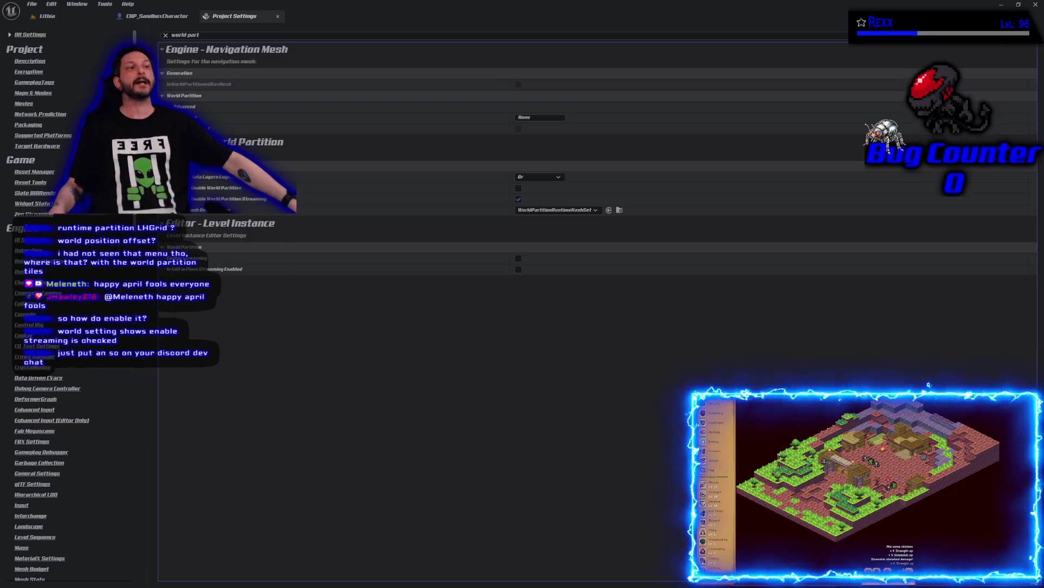
Maximize the docs browser and read the WP Important changes in 5.6 section down to FastGeo Streaming.
{"action": "key", "text": "alt+Tab"}
{"action": "double_click", "coordinate": [368, 45]}
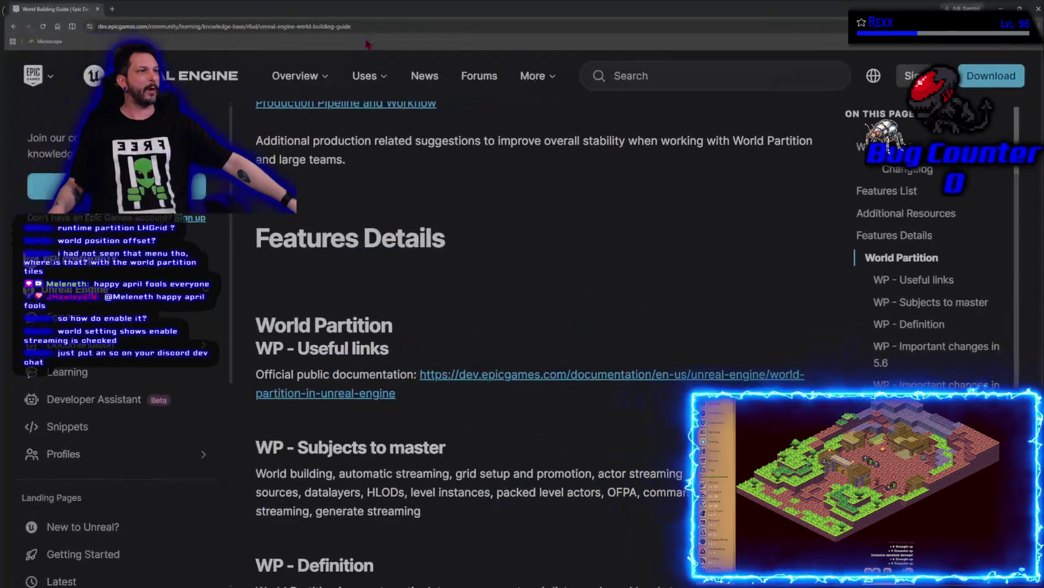
{"action": "scroll", "coordinate": [562, 466], "scroll_direction": "down", "scroll_amount": 3}
{"action": "scroll", "coordinate": [562, 468], "scroll_direction": "down", "scroll_amount": 5}
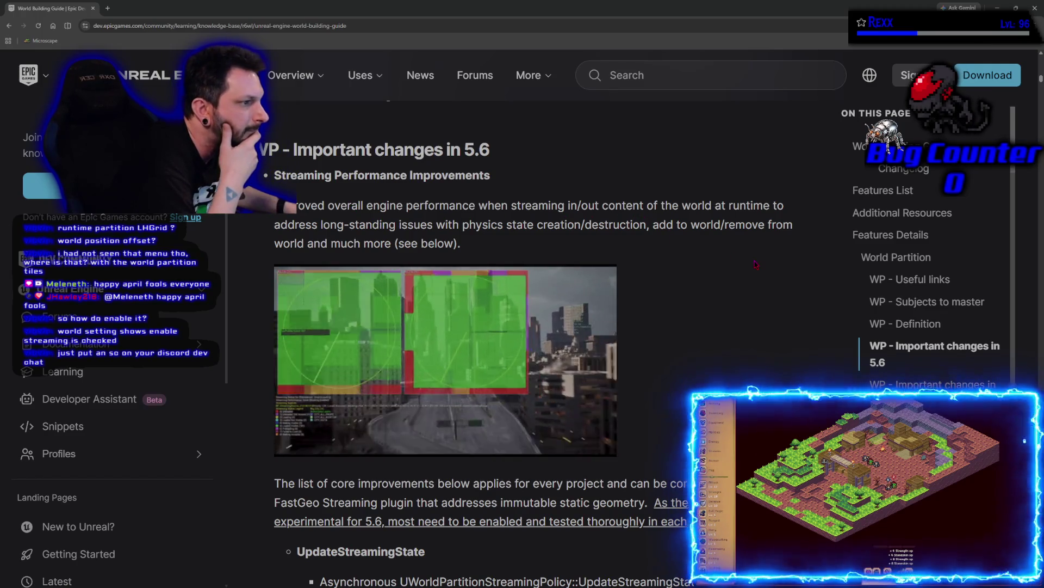
{"action": "scroll", "coordinate": [756, 264], "scroll_direction": "down", "scroll_amount": 5}
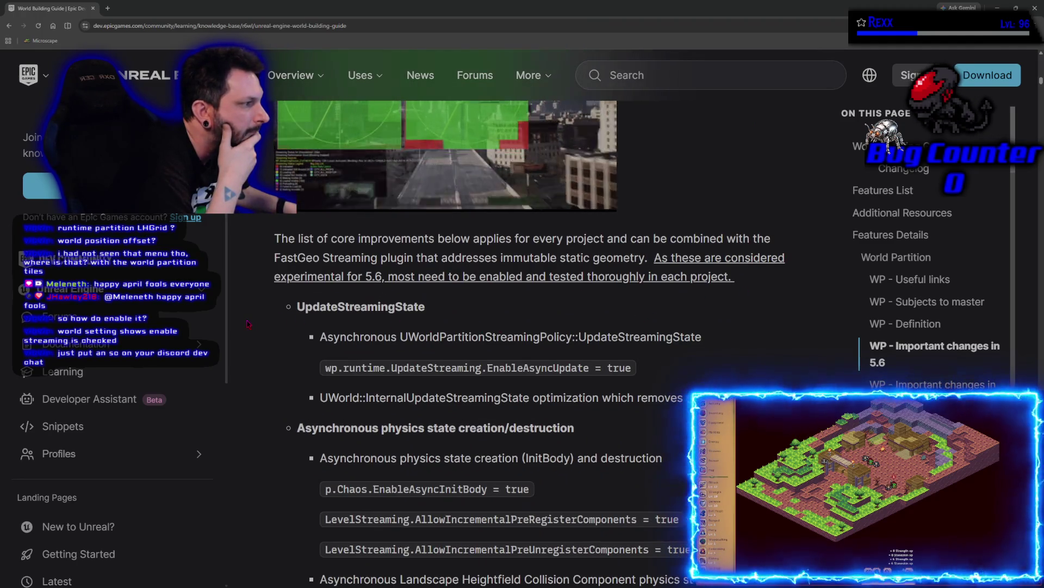
{"action": "scroll", "coordinate": [247, 324], "scroll_direction": "down", "scroll_amount": 1}
{"action": "scroll", "coordinate": [247, 324], "scroll_direction": "down", "scroll_amount": 2}
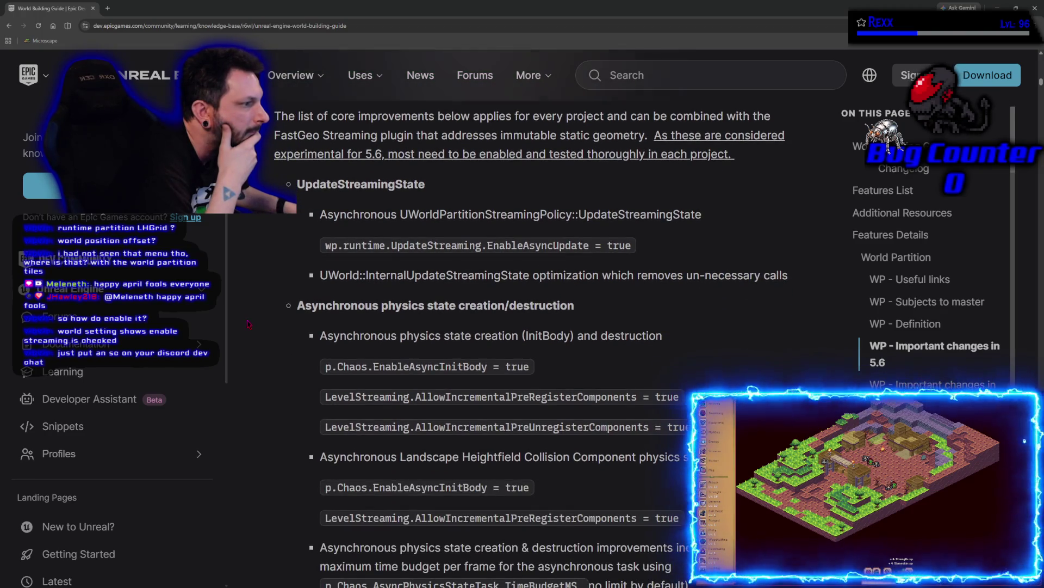
{"action": "scroll", "coordinate": [248, 324], "scroll_direction": "down", "scroll_amount": 1}
{"action": "scroll", "coordinate": [247, 324], "scroll_direction": "down", "scroll_amount": 1}
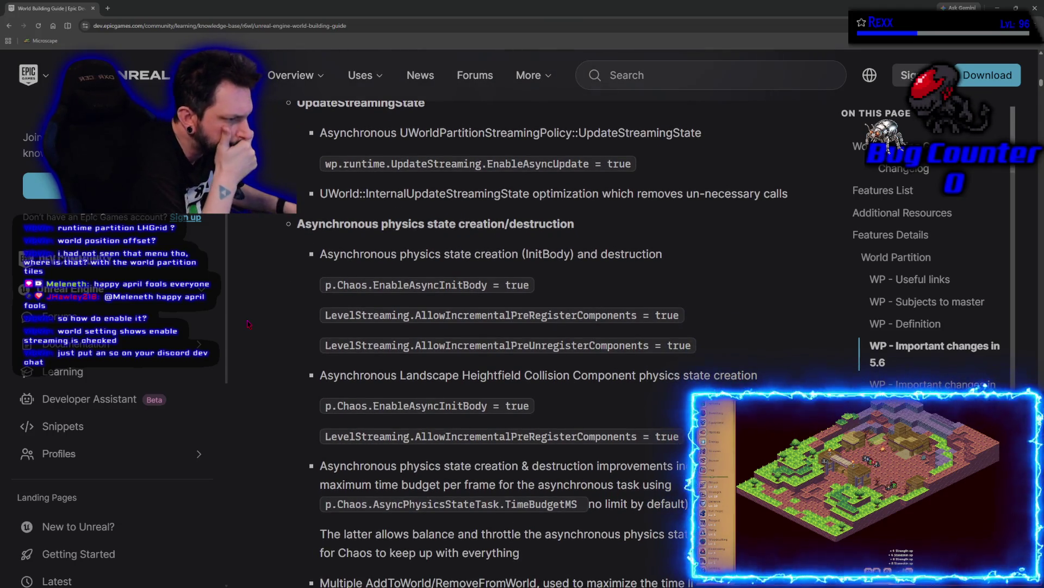
{"action": "scroll", "coordinate": [248, 324], "scroll_direction": "down", "scroll_amount": 1}
{"action": "scroll", "coordinate": [247, 324], "scroll_direction": "down", "scroll_amount": 5}
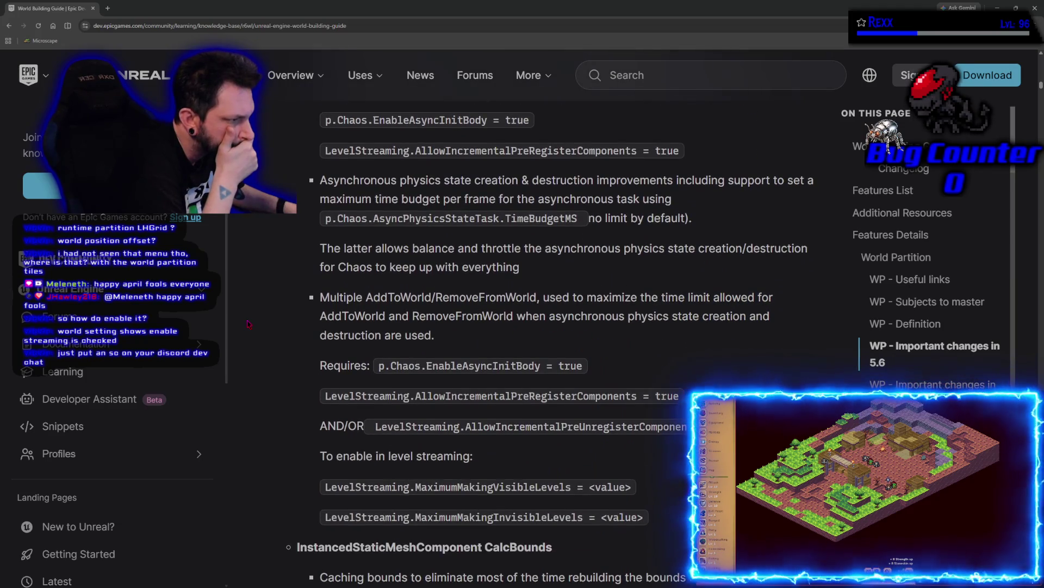
{"action": "scroll", "coordinate": [248, 324], "scroll_direction": "down", "scroll_amount": 3}
{"action": "scroll", "coordinate": [247, 325], "scroll_direction": "down", "scroll_amount": 3}
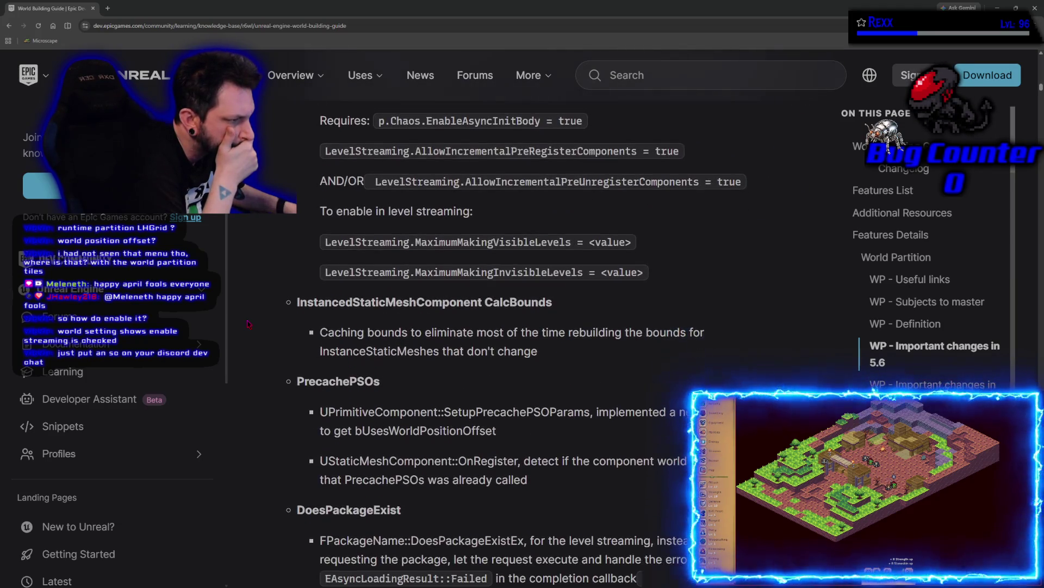
{"action": "scroll", "coordinate": [247, 324], "scroll_direction": "down", "scroll_amount": 4}
{"action": "scroll", "coordinate": [248, 324], "scroll_direction": "down", "scroll_amount": 10}
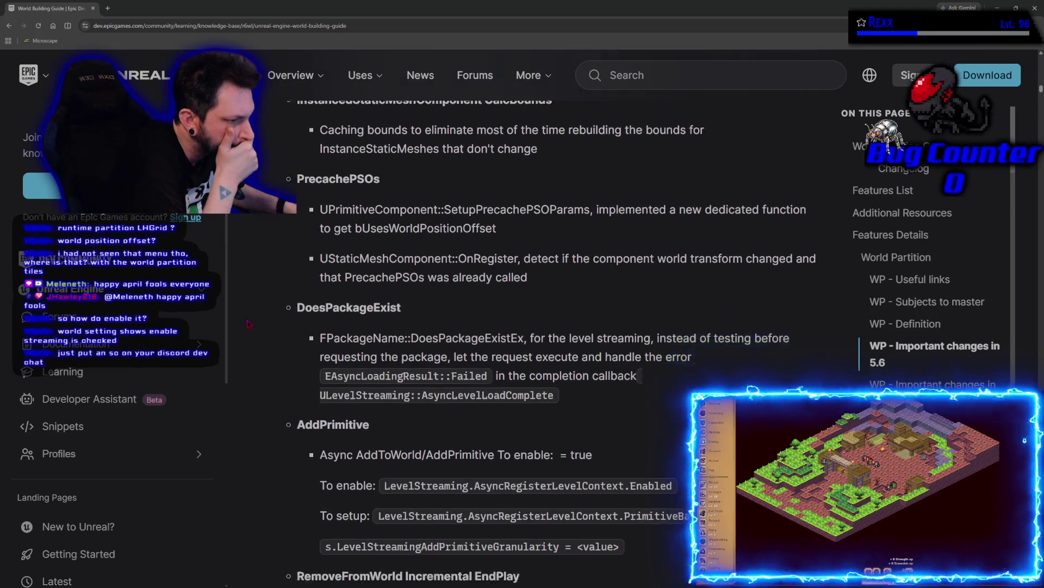
{"action": "scroll", "coordinate": [248, 325], "scroll_direction": "down", "scroll_amount": 10}
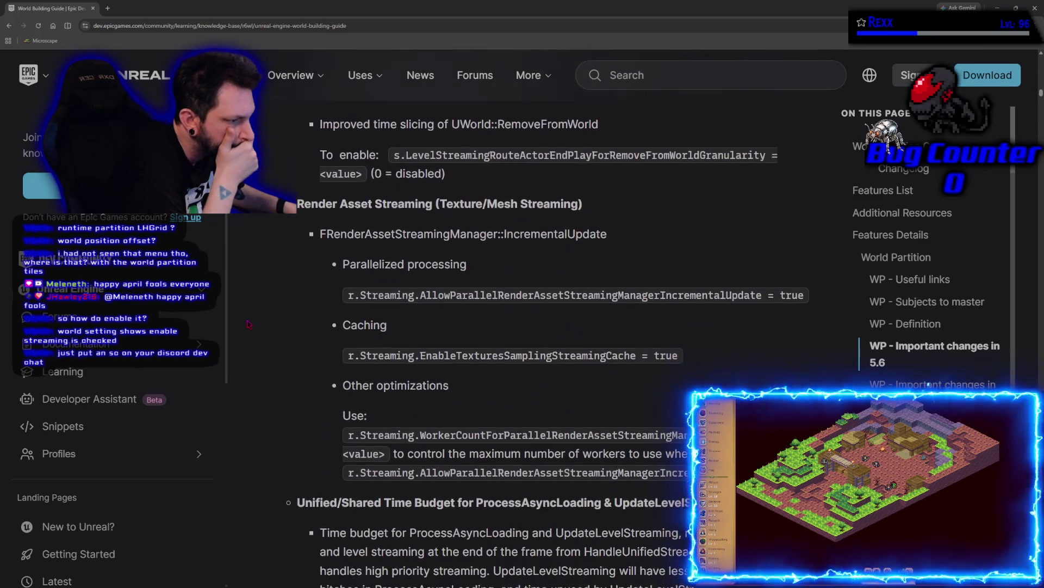
{"action": "scroll", "coordinate": [247, 324], "scroll_direction": "down", "scroll_amount": 8}
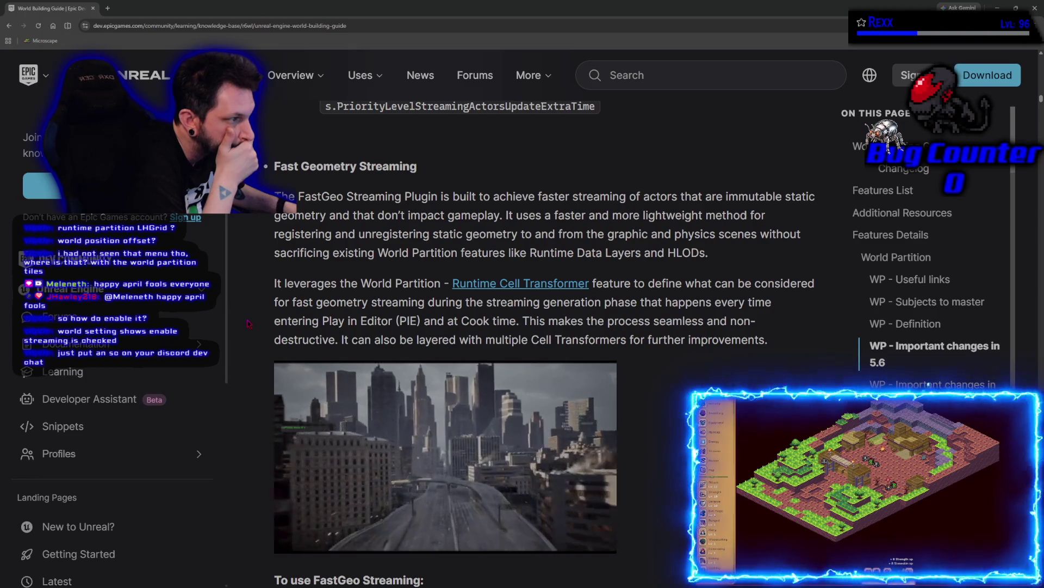
{"action": "scroll", "coordinate": [249, 323], "scroll_direction": "down", "scroll_amount": 2}
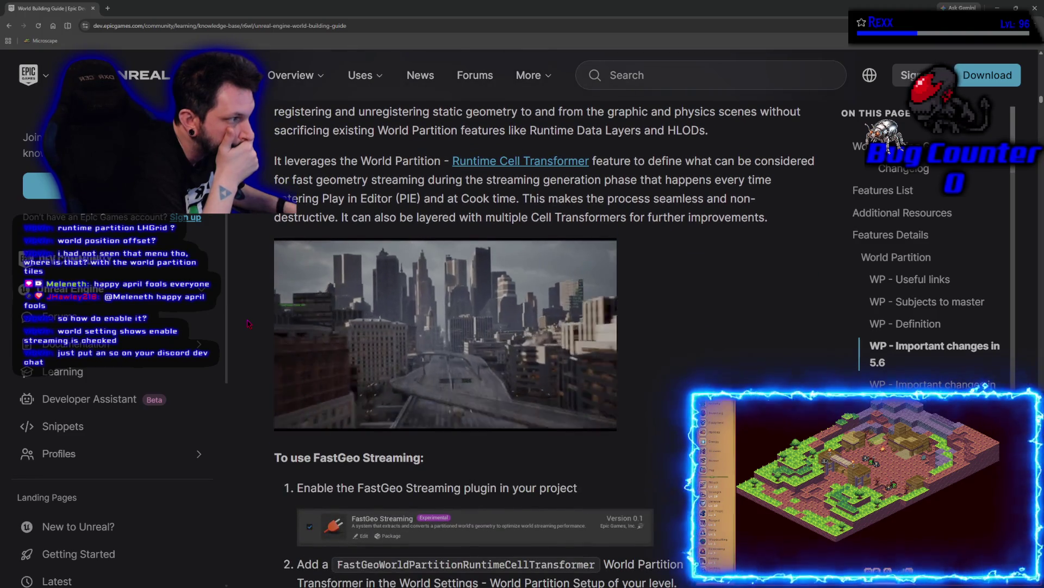
{"action": "scroll", "coordinate": [249, 323], "scroll_direction": "down", "scroll_amount": 3}
{"action": "scroll", "coordinate": [249, 323], "scroll_direction": "down", "scroll_amount": 7}
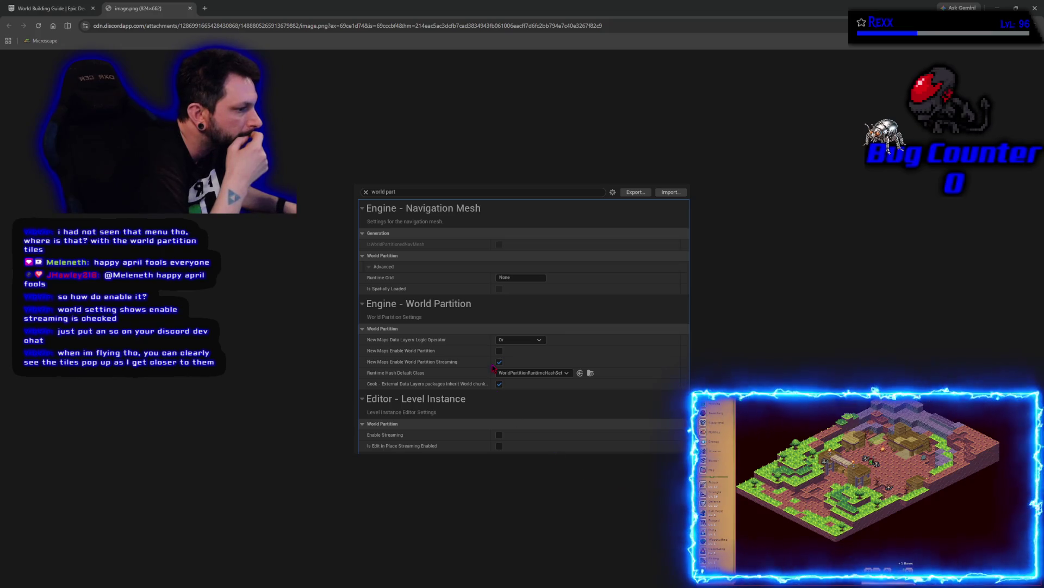
Detach the image.png screenshot into its own window, close the guide window, and compare it with Project Settings.
{"action": "mouse_move", "coordinate": [171, 9]}
{"action": "left_mouse_down"}
{"action": "mouse_move", "coordinate": [707, 21]}
{"action": "mouse_move", "coordinate": [595, 236]}
{"action": "mouse_move", "coordinate": [540, 212]}
{"action": "mouse_move", "coordinate": [298, 170]}
{"action": "left_mouse_up"}
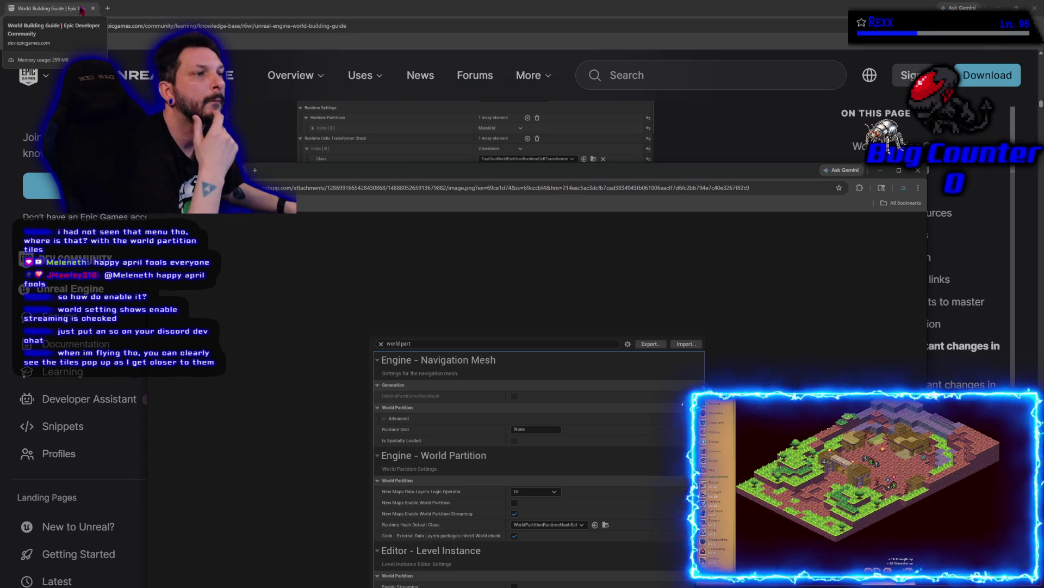
{"action": "left_click", "coordinate": [93, 8]}
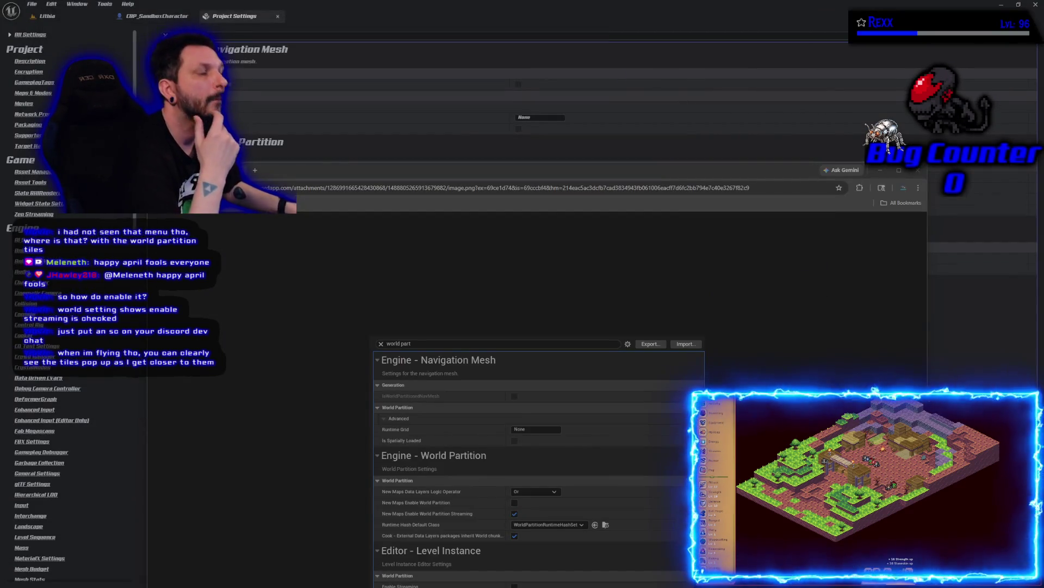
{"action": "mouse_move", "coordinate": [311, 174]}
{"action": "left_mouse_down"}
{"action": "mouse_move", "coordinate": [303, 374]}
{"action": "mouse_move", "coordinate": [280, 119]}
{"action": "mouse_move", "coordinate": [286, 136]}
{"action": "mouse_move", "coordinate": [285, 367]}
{"action": "mouse_move", "coordinate": [231, 42]}
{"action": "left_mouse_up"}
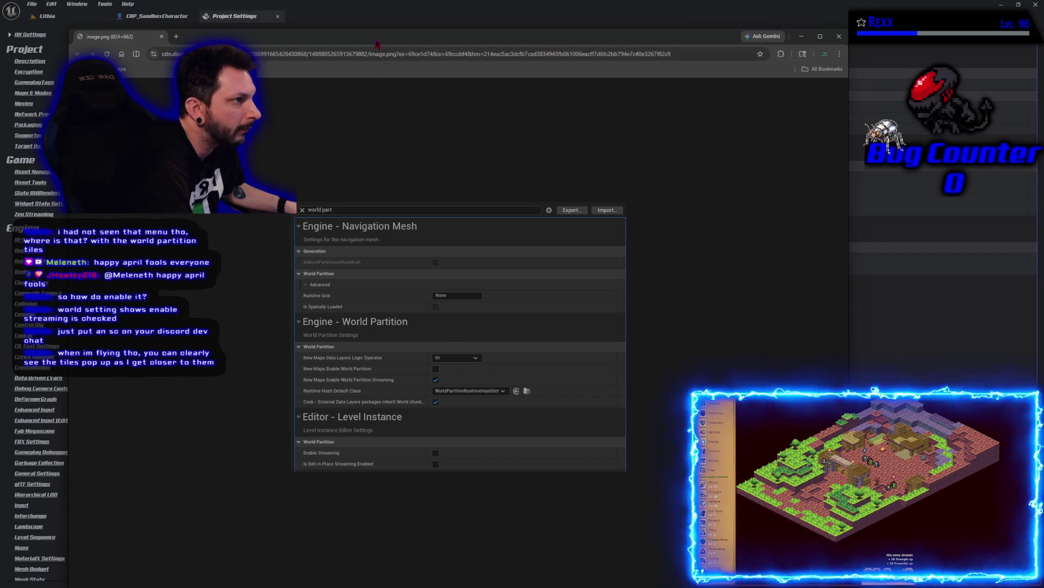
{"action": "mouse_move", "coordinate": [376, 42]}
{"action": "left_mouse_down"}
{"action": "mouse_move", "coordinate": [418, 319]}
{"action": "mouse_move", "coordinate": [369, 66]}
{"action": "mouse_move", "coordinate": [381, 358]}
{"action": "left_mouse_up"}
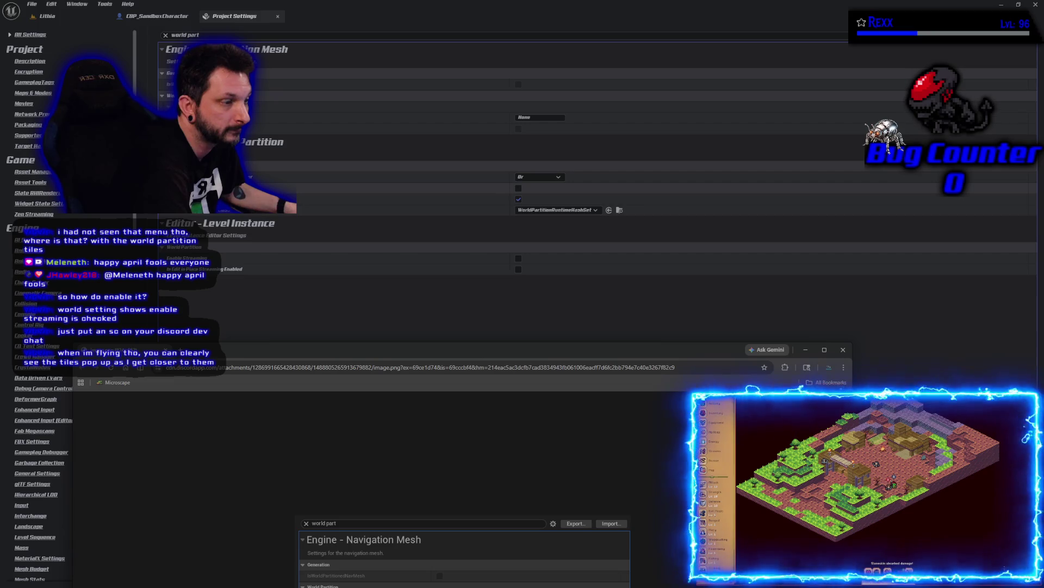
{"action": "left_click_drag", "start_coordinate": [295, 351], "coordinate": [314, 103]}
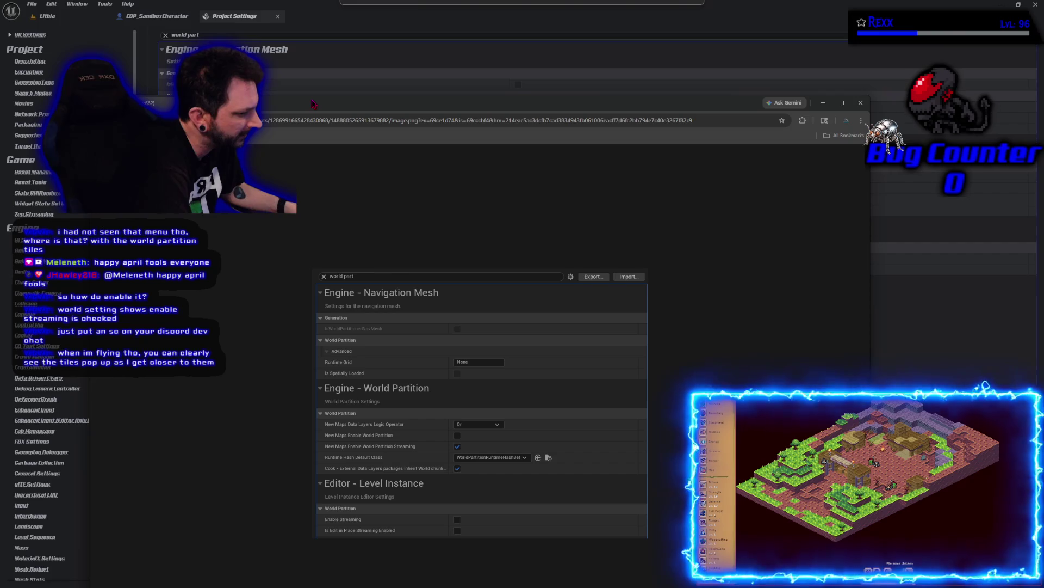
{"action": "mouse_move", "coordinate": [314, 104]}
{"action": "left_mouse_down"}
{"action": "mouse_move", "coordinate": [326, 389]}
{"action": "mouse_move", "coordinate": [347, 100]}
{"action": "left_mouse_up"}
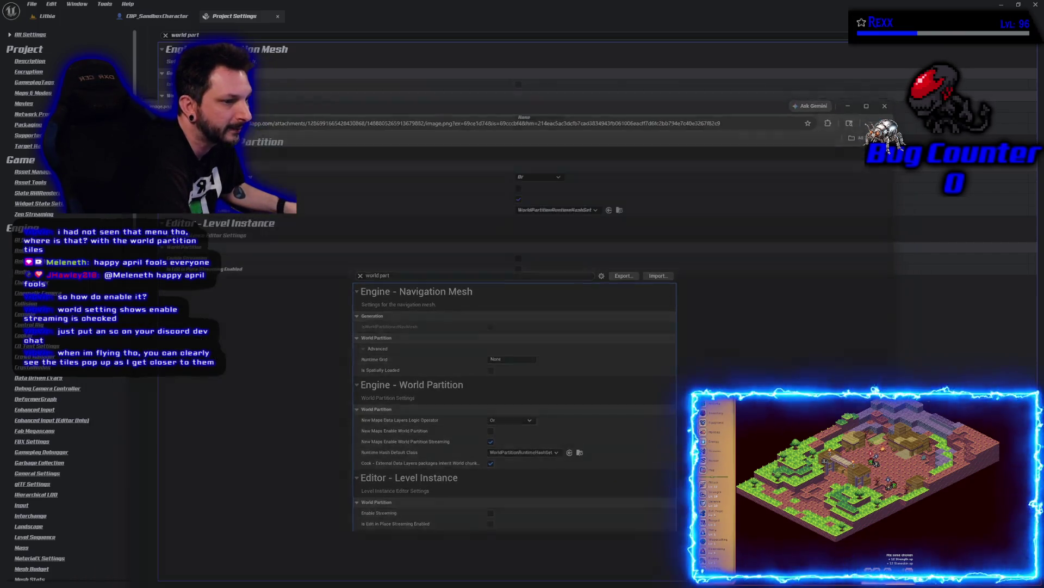
{"action": "key", "text": "alt+Tab"}
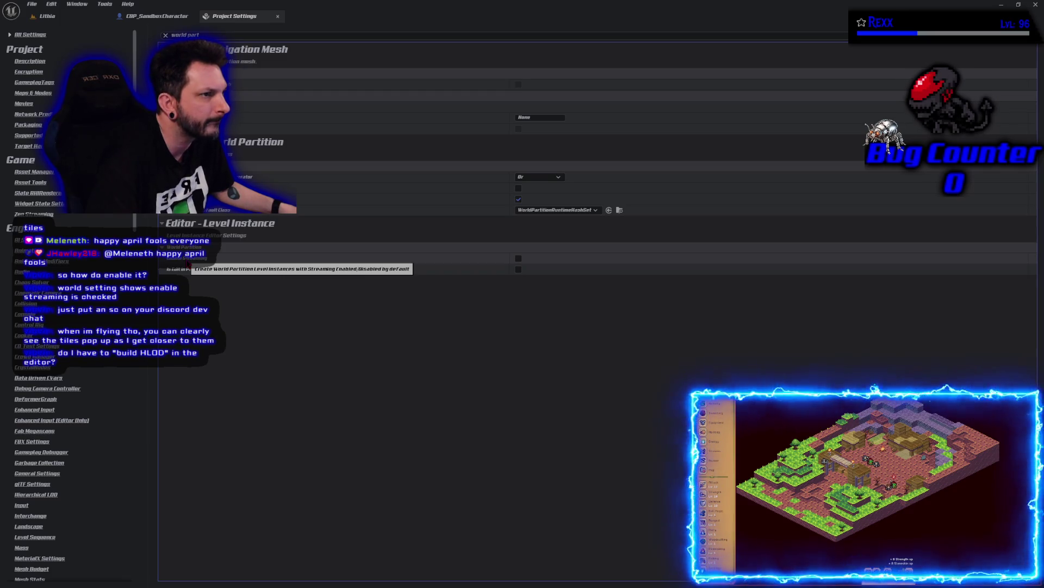
Switch to the CBP_SandboxCharacter Blueprint's Add Remove from MAP graph.
{"action": "left_click", "coordinate": [158, 16]}
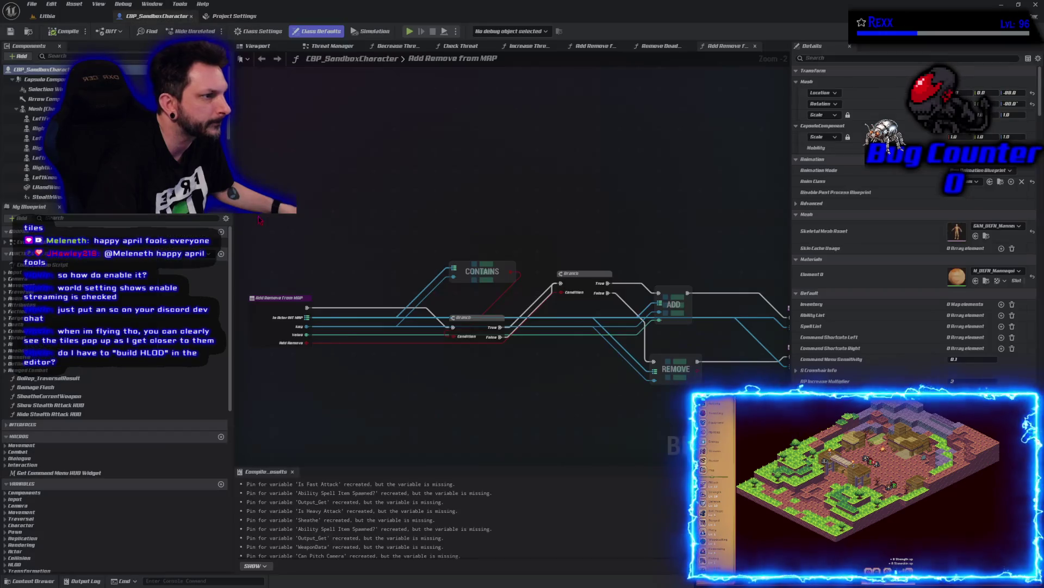
Return to the Lithia level viewport, then bring the floating-point error forum thread forward.
{"action": "left_click", "coordinate": [46, 16]}
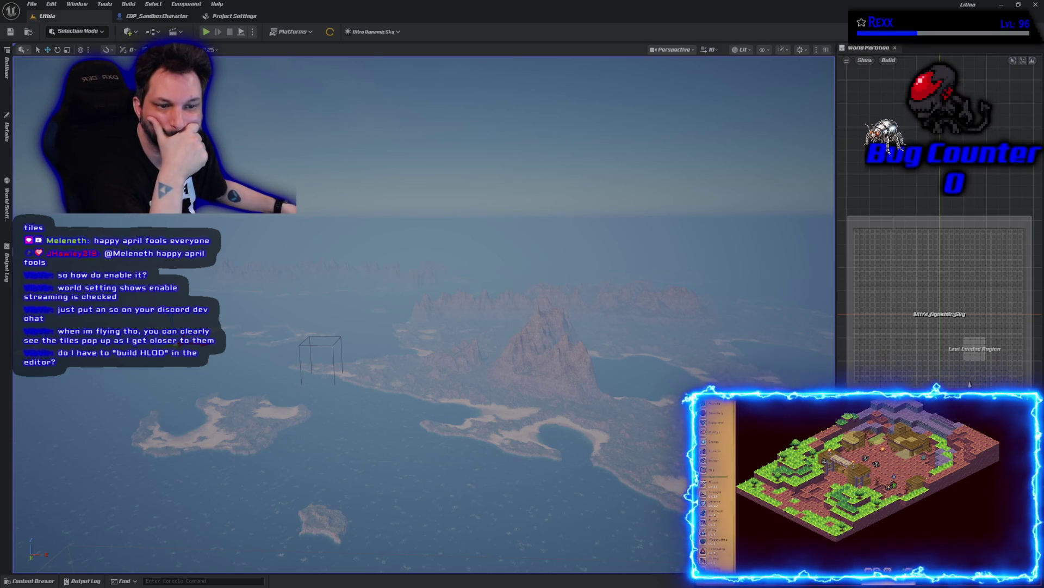
{"action": "key", "text": "alt+Tab"}
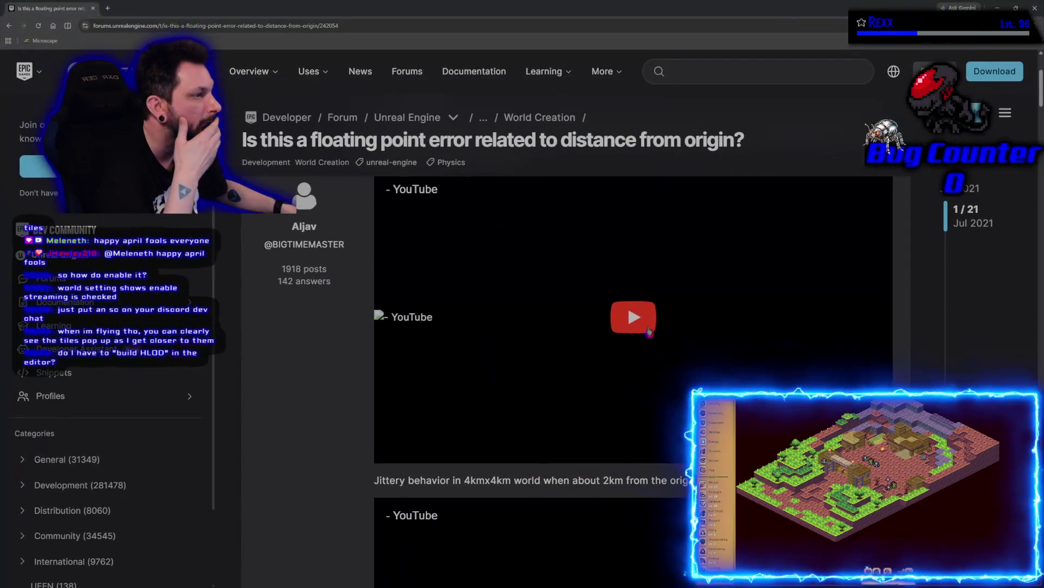
Play the two embedded videos in the floating-point error forum thread.
{"action": "left_click", "coordinate": [649, 331]}
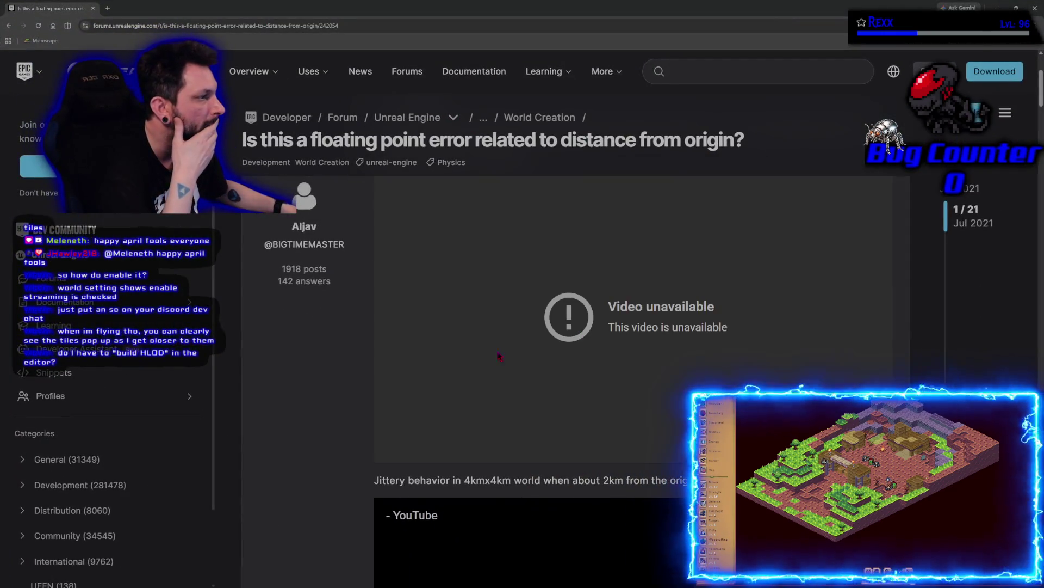
{"action": "scroll", "coordinate": [345, 385], "scroll_direction": "down", "scroll_amount": 3}
{"action": "scroll", "coordinate": [345, 385], "scroll_direction": "down", "scroll_amount": 2}
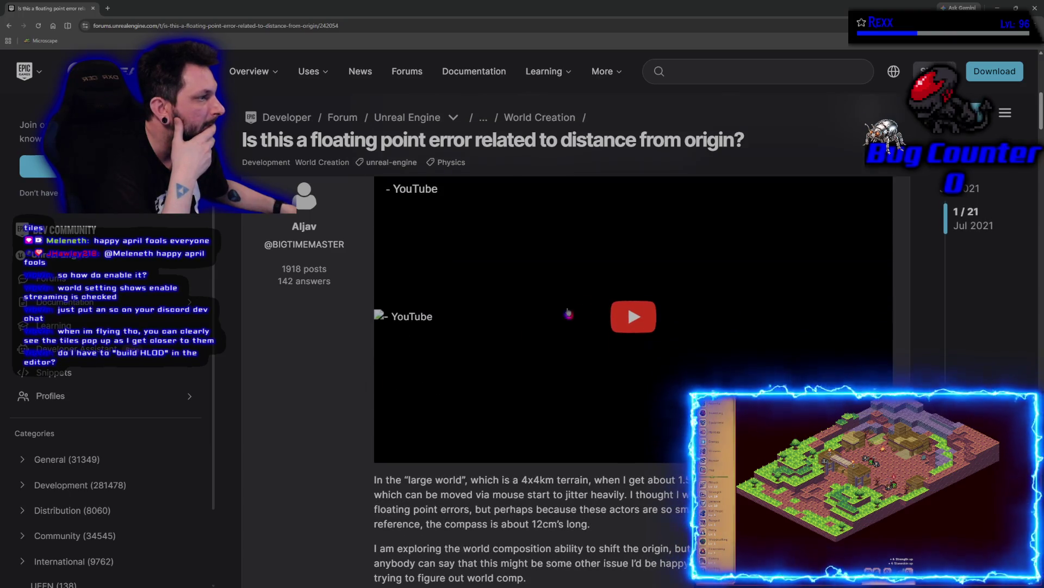
{"action": "left_click", "coordinate": [632, 314]}
Read down through the rest of the thread's replies on distance and floating-point error.
{"action": "scroll", "coordinate": [314, 399], "scroll_direction": "down", "scroll_amount": 1}
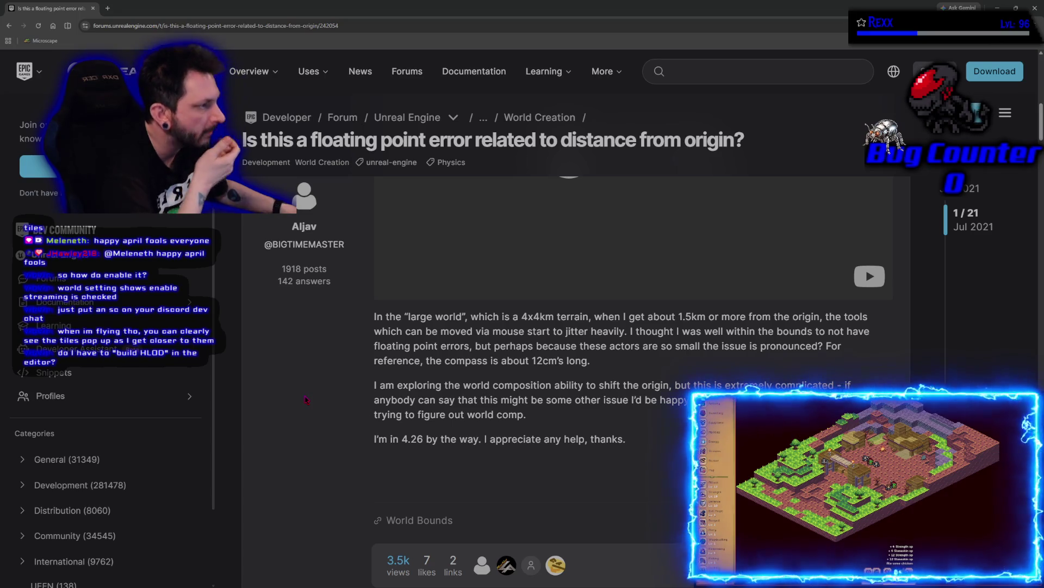
{"action": "scroll", "coordinate": [310, 396], "scroll_direction": "down", "scroll_amount": 2}
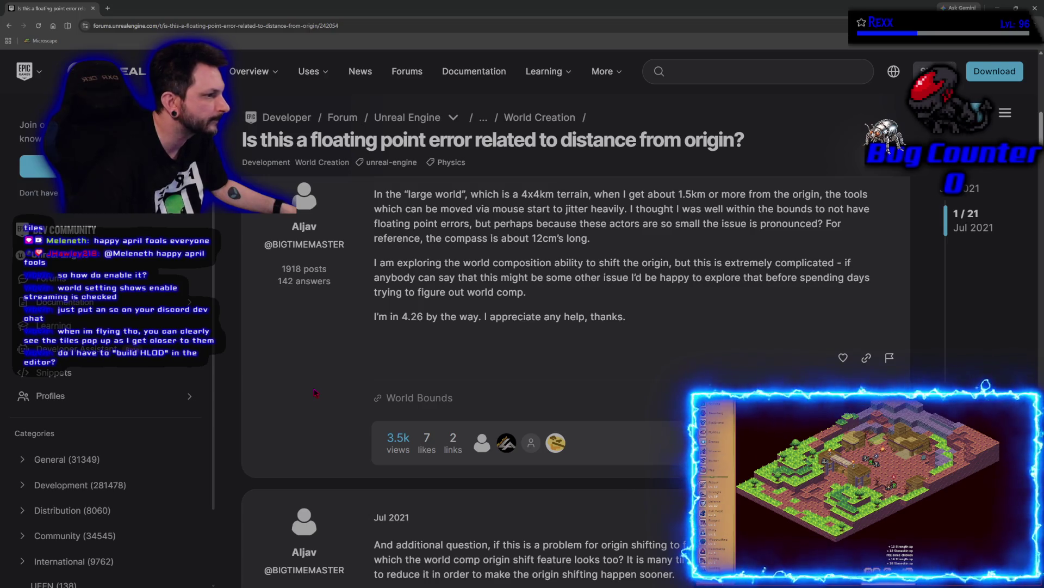
{"action": "scroll", "coordinate": [349, 429], "scroll_direction": "down", "scroll_amount": 3}
{"action": "scroll", "coordinate": [355, 438], "scroll_direction": "down", "scroll_amount": 1}
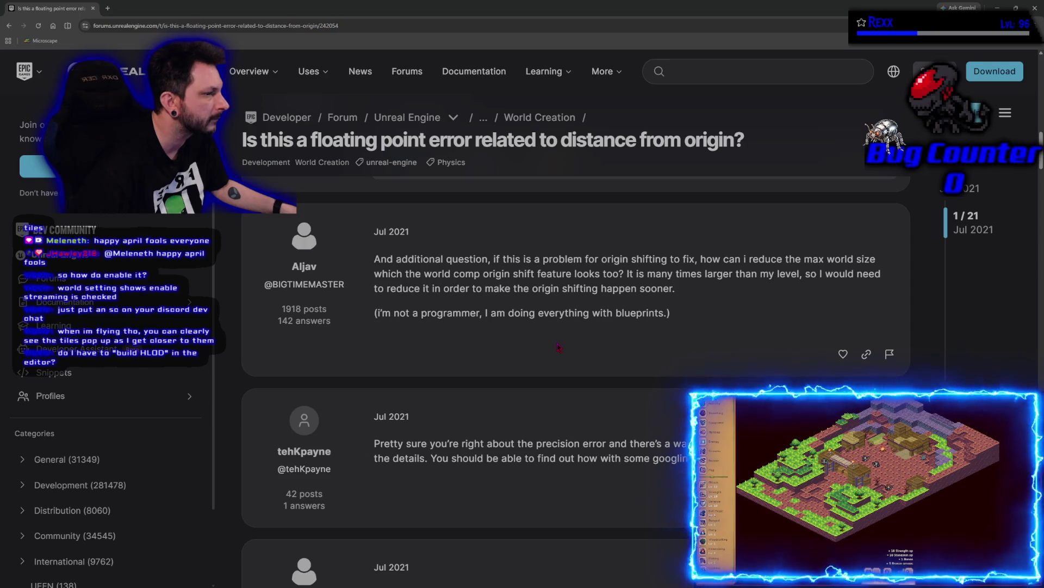
{"action": "scroll", "coordinate": [559, 347], "scroll_direction": "down", "scroll_amount": 2}
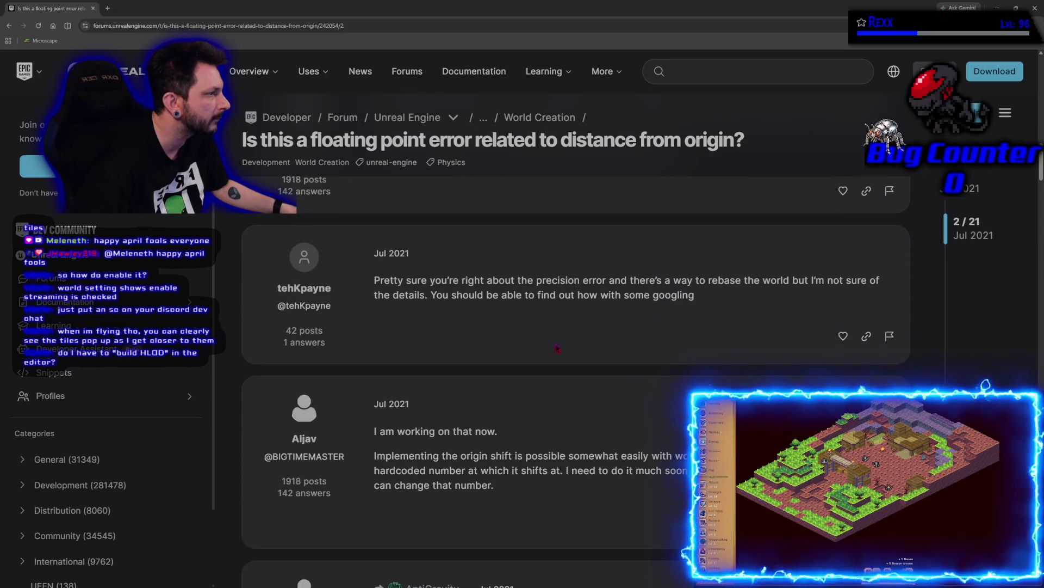
{"action": "scroll", "coordinate": [556, 347], "scroll_direction": "down", "scroll_amount": 2}
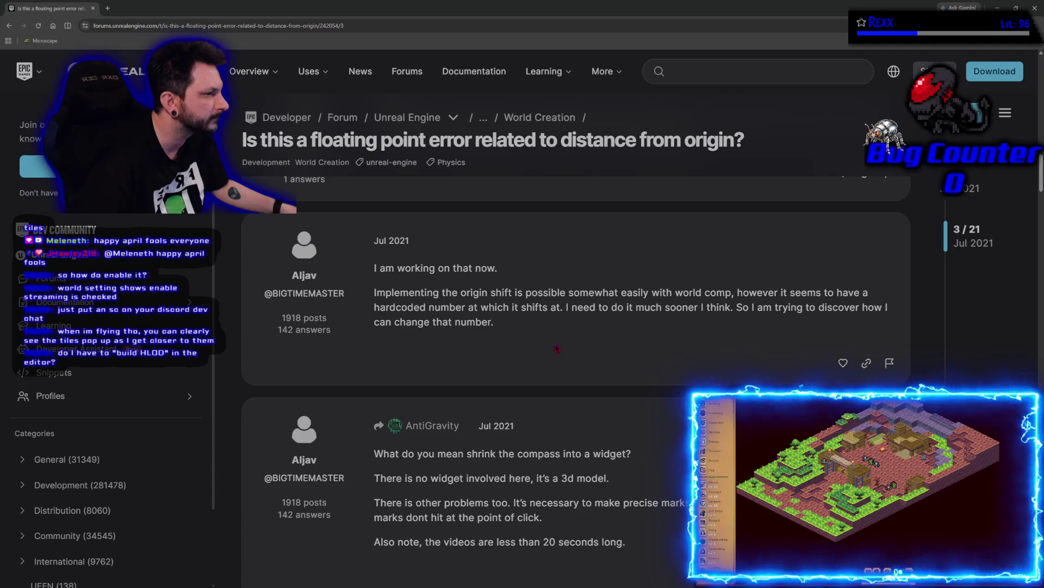
{"action": "scroll", "coordinate": [556, 347], "scroll_direction": "down", "scroll_amount": 2}
{"action": "scroll", "coordinate": [540, 370], "scroll_direction": "down", "scroll_amount": 3}
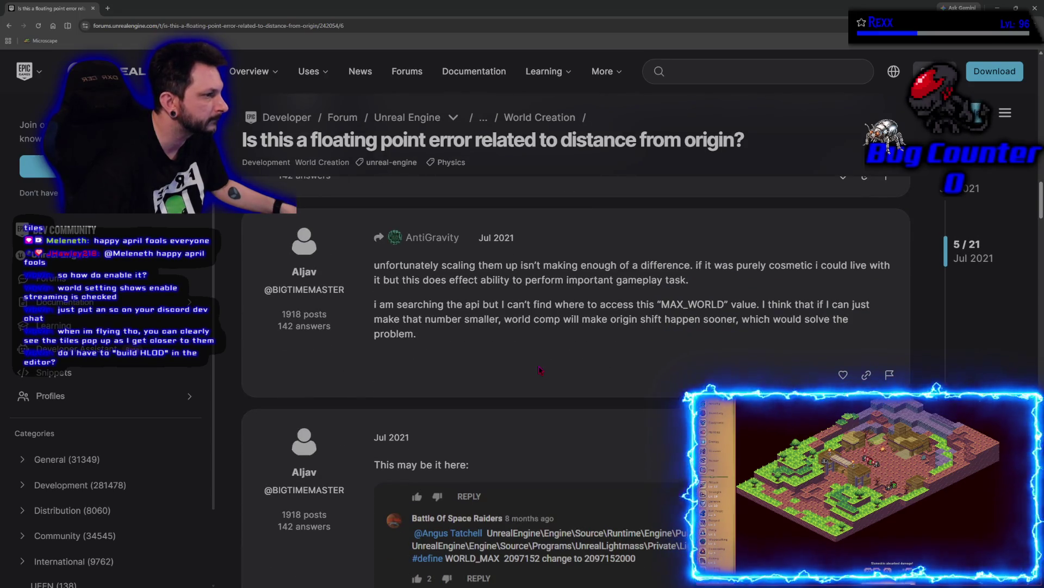
{"action": "scroll", "coordinate": [540, 370], "scroll_direction": "down", "scroll_amount": 6}
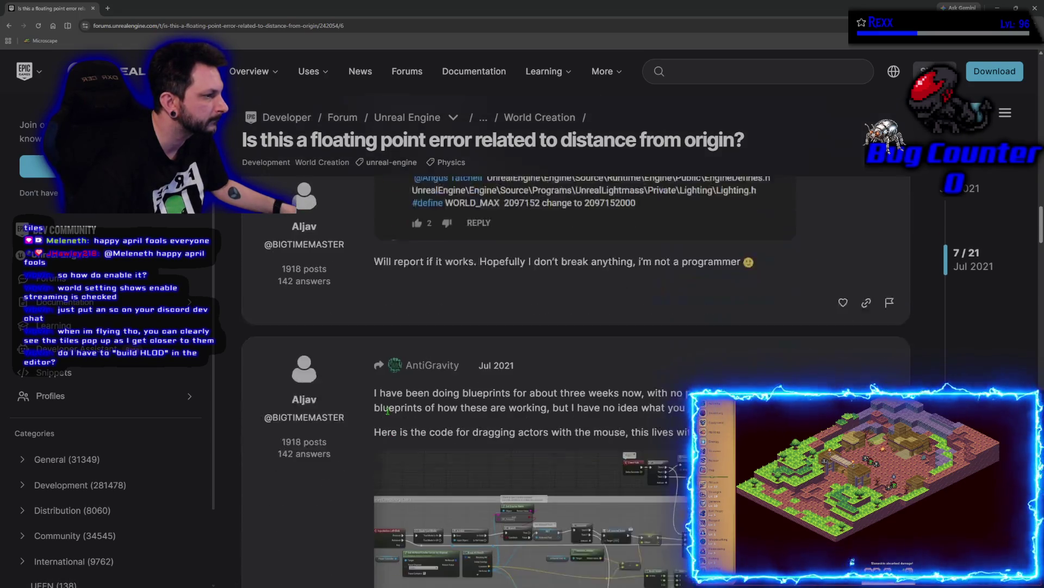
{"action": "scroll", "coordinate": [344, 456], "scroll_direction": "down", "scroll_amount": 1}
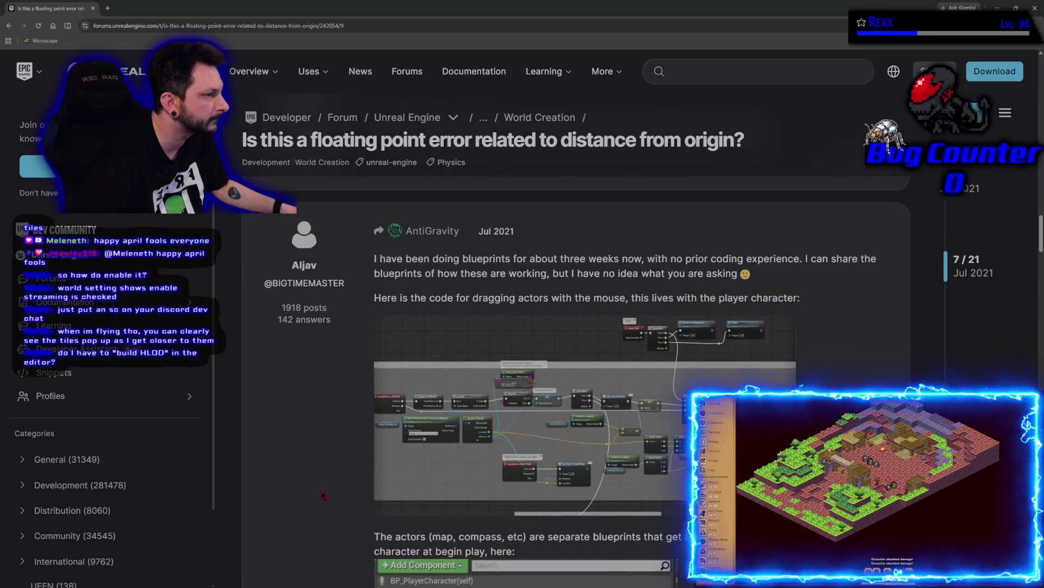
{"action": "scroll", "coordinate": [323, 495], "scroll_direction": "down", "scroll_amount": 3}
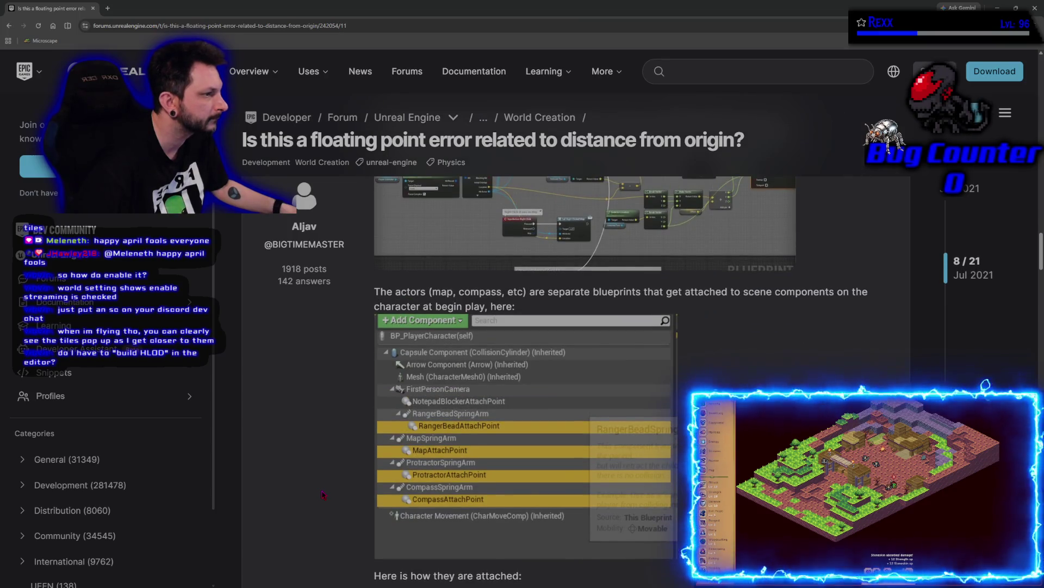
{"action": "scroll", "coordinate": [323, 495], "scroll_direction": "down", "scroll_amount": 3}
{"action": "scroll", "coordinate": [324, 495], "scroll_direction": "down", "scroll_amount": 6}
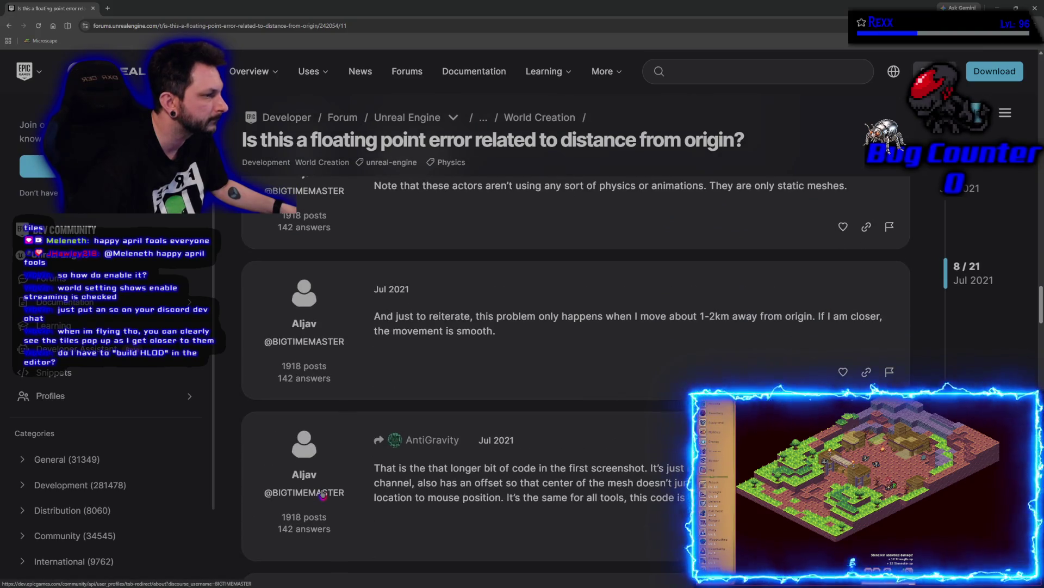
{"action": "scroll", "coordinate": [323, 495], "scroll_direction": "down", "scroll_amount": 3}
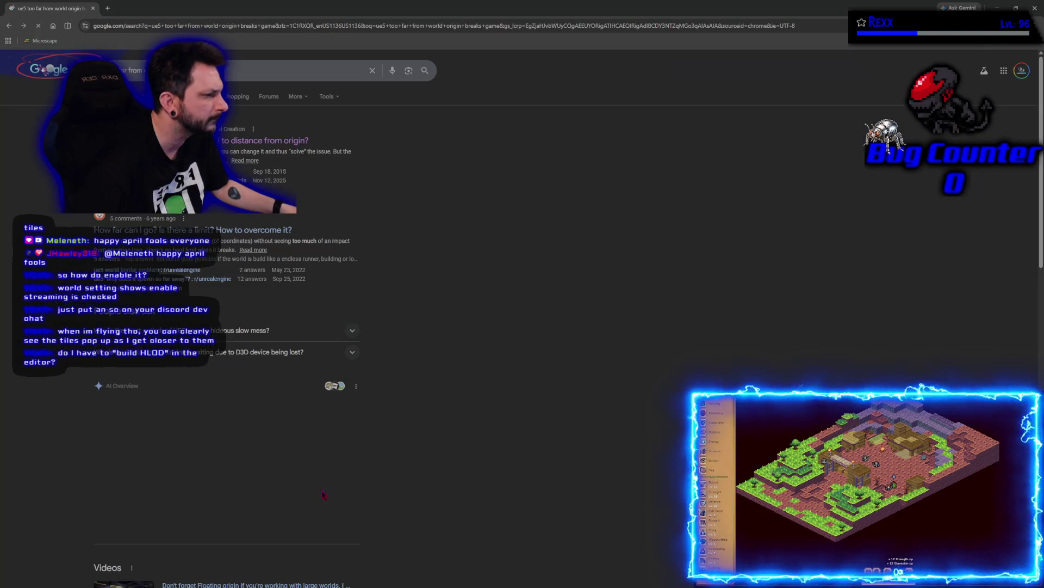
Glance over the 'ue5 too far from world origin breaks game' results, then reopen the Animation jitter thread.
{"action": "key", "text": "alt+Left"}
{"action": "scroll", "coordinate": [226, 381], "scroll_direction": "down", "scroll_amount": 10}
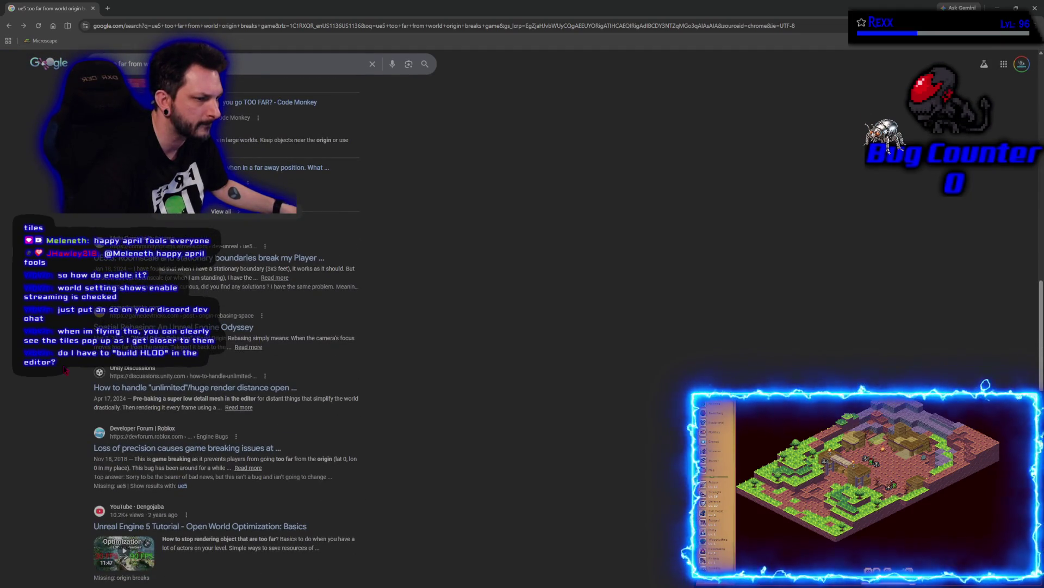
{"action": "scroll", "coordinate": [226, 327], "scroll_direction": "up", "scroll_amount": 10}
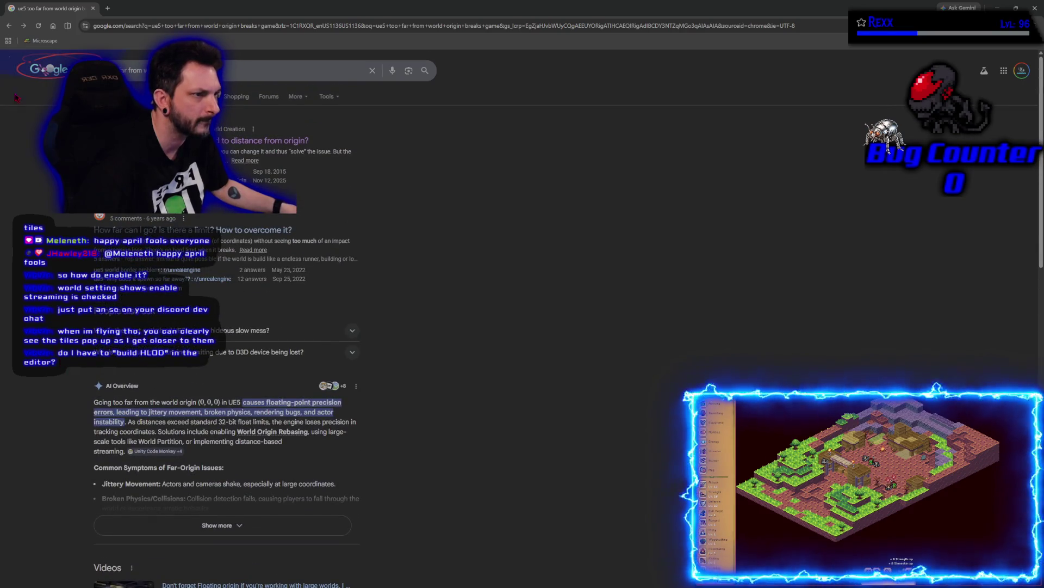
{"action": "key", "text": "alt+Right"}
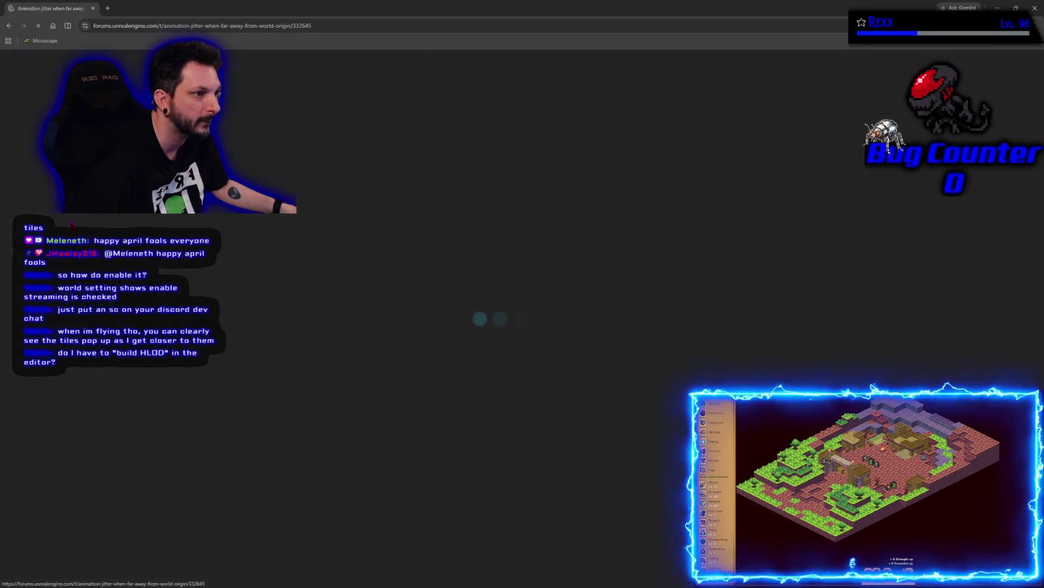
Open the World Composition documentation link from the jitter thread in a new tab.
{"action": "scroll", "coordinate": [344, 445], "scroll_direction": "down", "scroll_amount": 2}
{"action": "scroll", "coordinate": [344, 445], "scroll_direction": "up", "scroll_amount": 2}
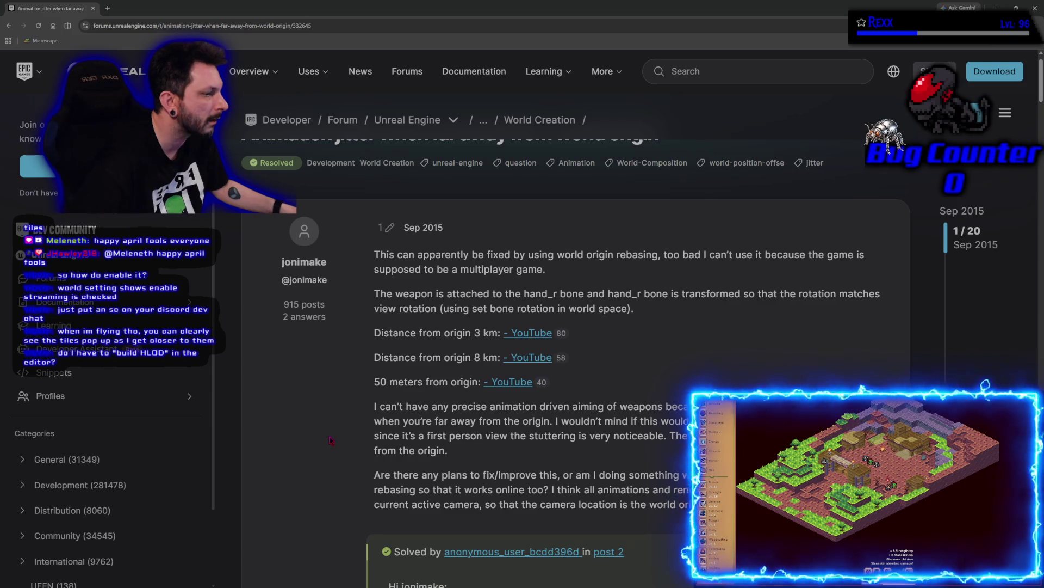
{"action": "scroll", "coordinate": [330, 439], "scroll_direction": "down", "scroll_amount": 5}
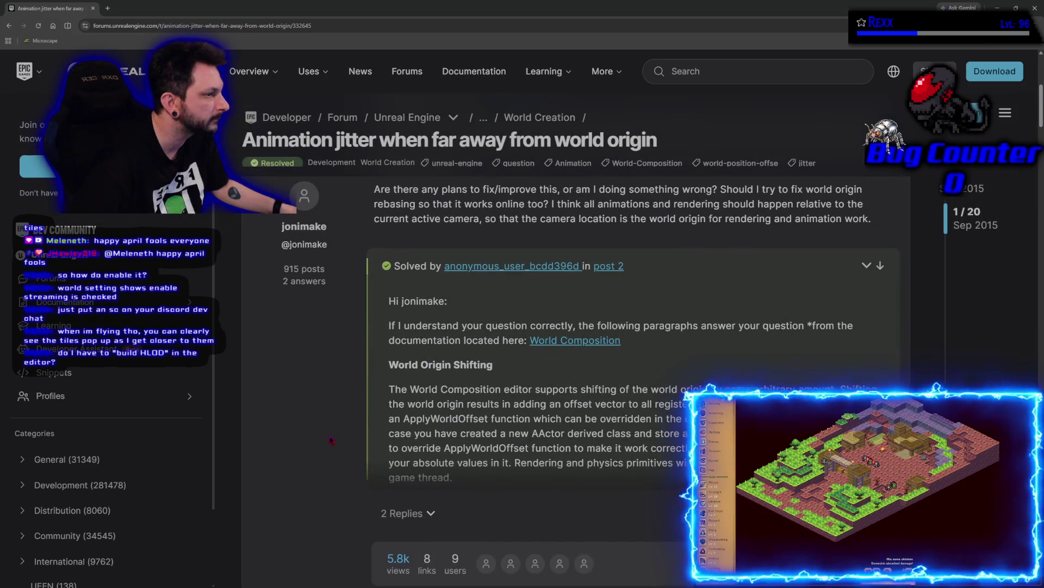
{"action": "right_click", "coordinate": [581, 343]}
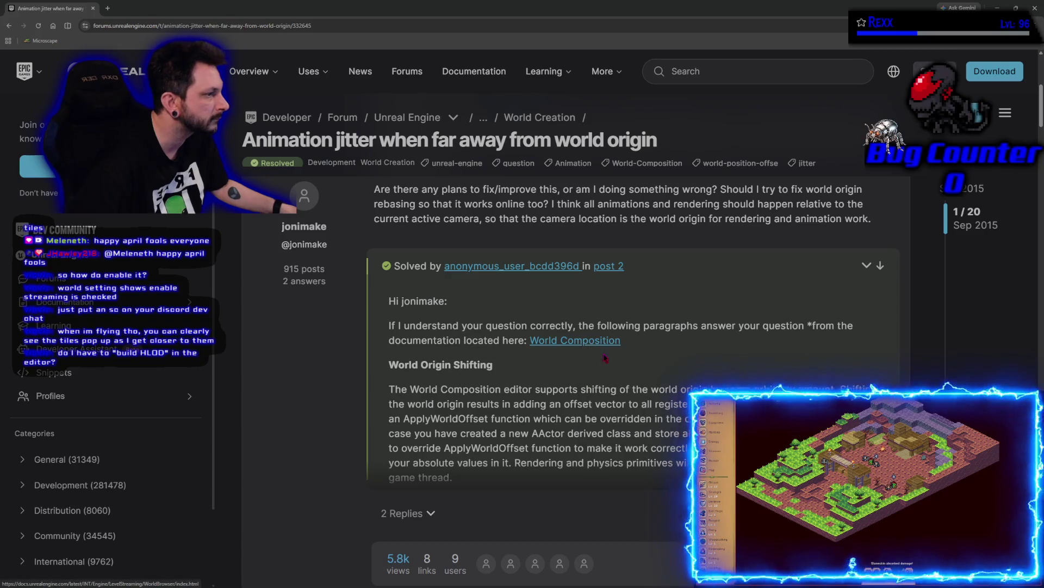
{"action": "left_click", "coordinate": [605, 353]}
Follow the link to the World Partition docs and close the tab that failed to load.
{"action": "scroll", "coordinate": [363, 405], "scroll_direction": "down", "scroll_amount": 1}
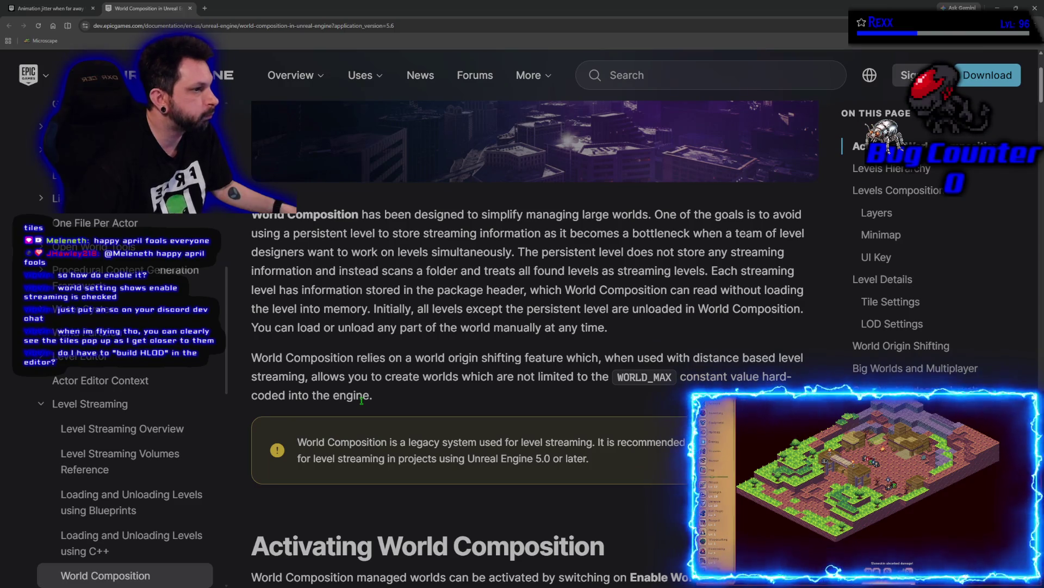
{"action": "scroll", "coordinate": [362, 401], "scroll_direction": "down", "scroll_amount": 2}
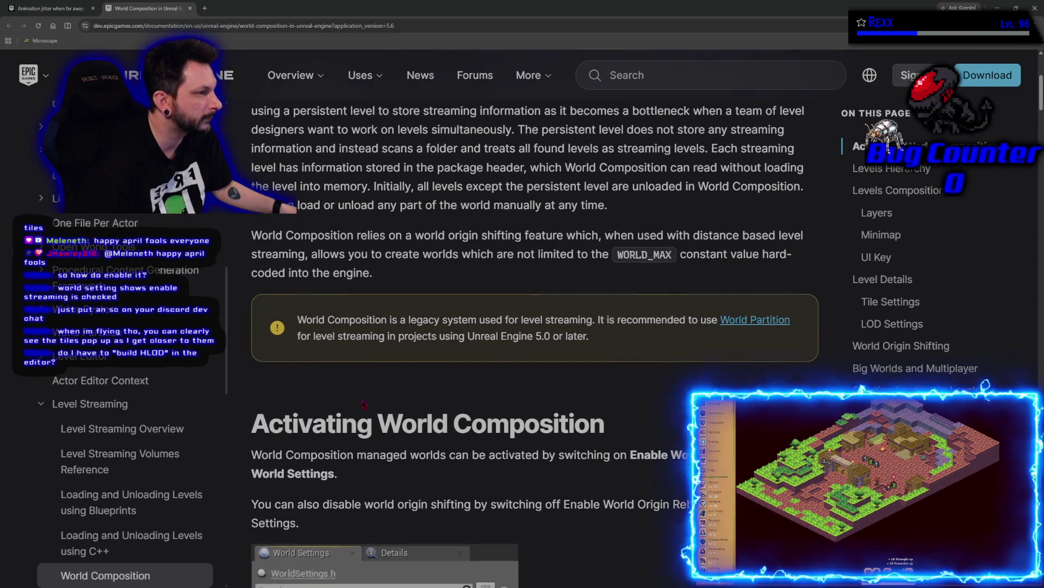
{"action": "left_click", "coordinate": [756, 323]}
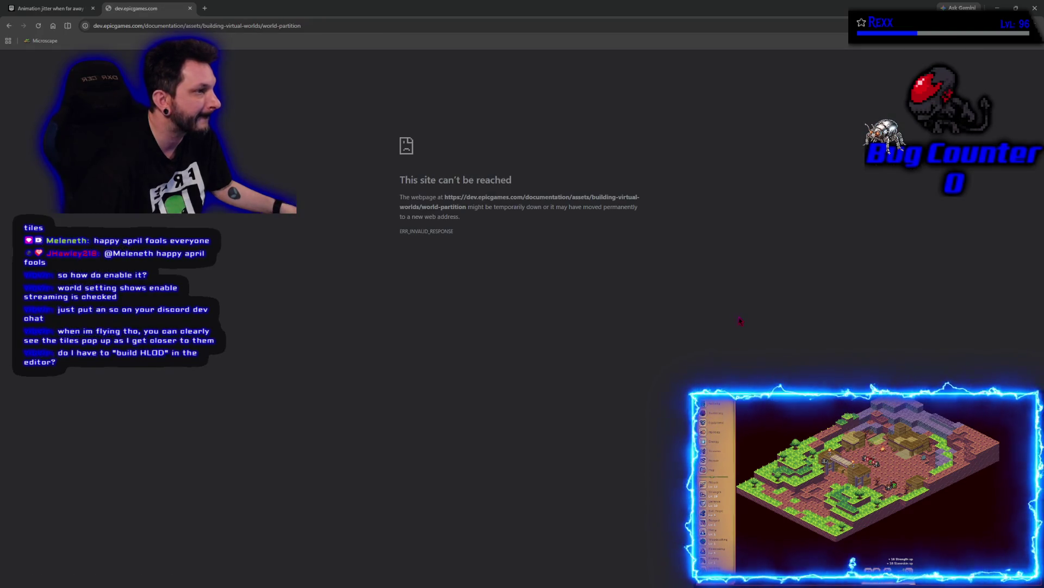
{"action": "left_click", "coordinate": [189, 8]}
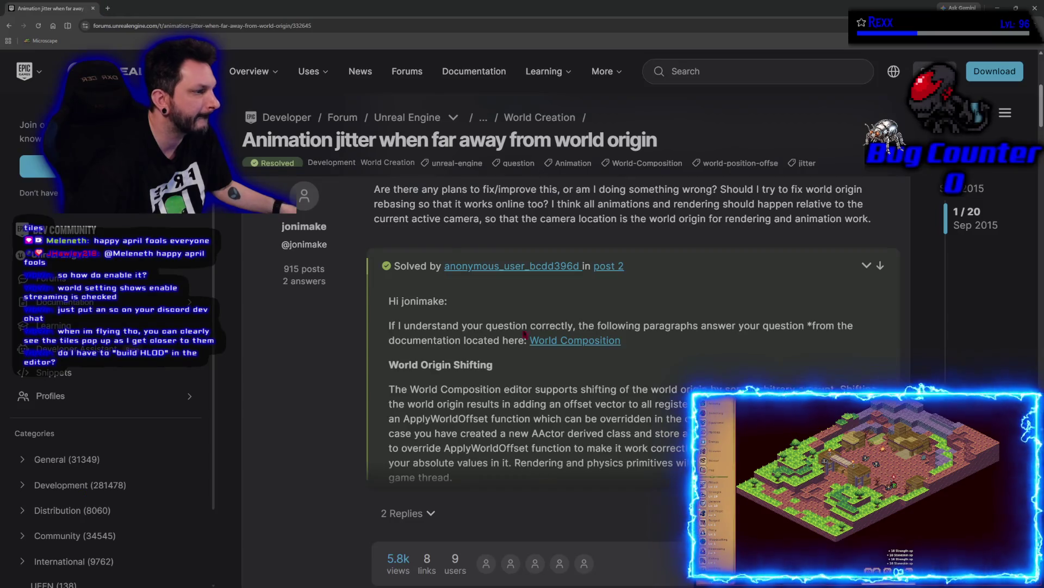
Expand and read the 2 replies under the World Origin Shifting solution, then close the browser.
{"action": "scroll", "coordinate": [345, 384], "scroll_direction": "down", "scroll_amount": 3}
{"action": "scroll", "coordinate": [345, 384], "scroll_direction": "up", "scroll_amount": 2}
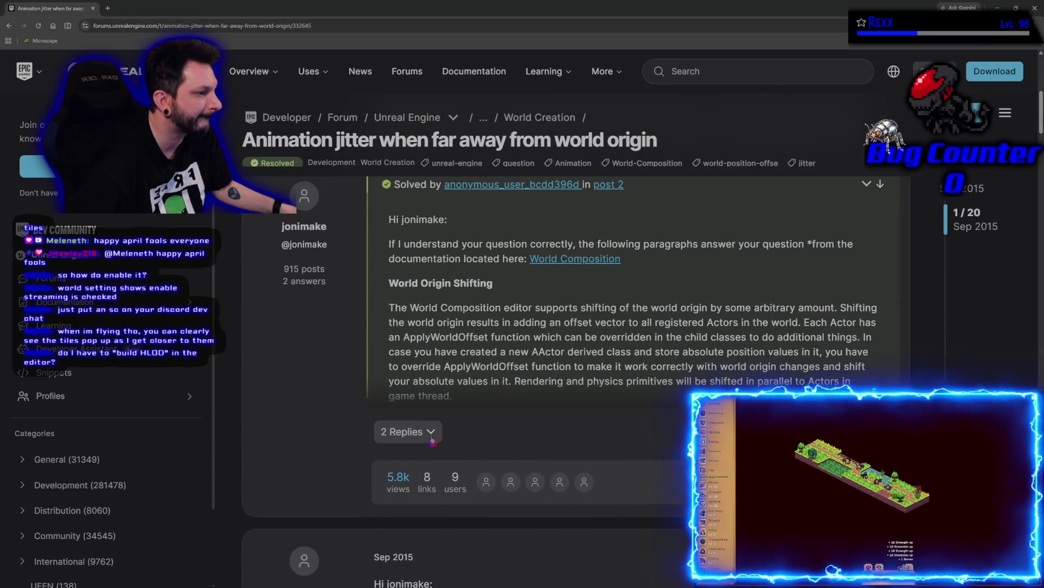
{"action": "left_click", "coordinate": [408, 431]}
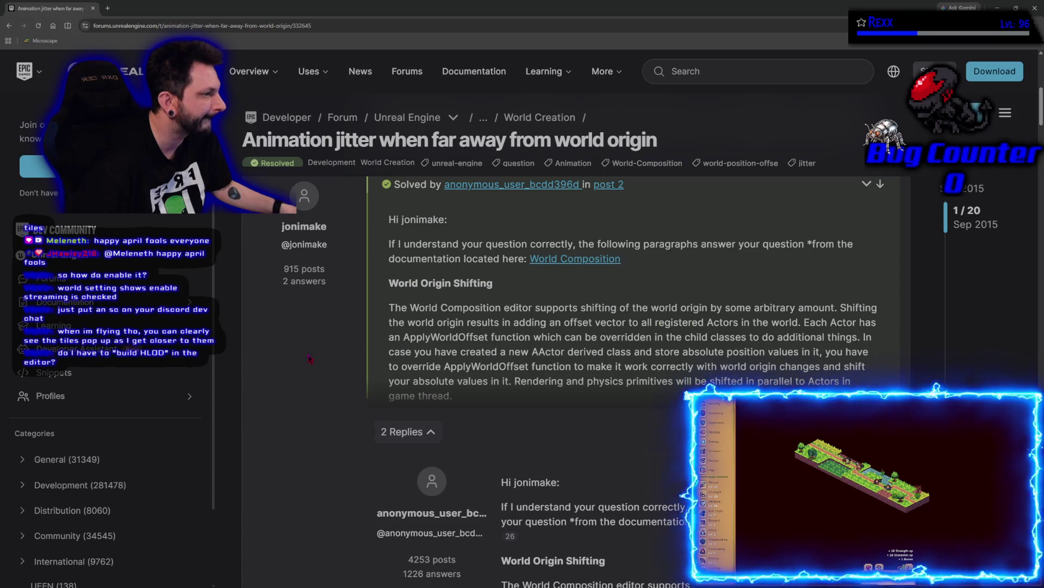
{"action": "scroll", "coordinate": [310, 359], "scroll_direction": "down", "scroll_amount": 5}
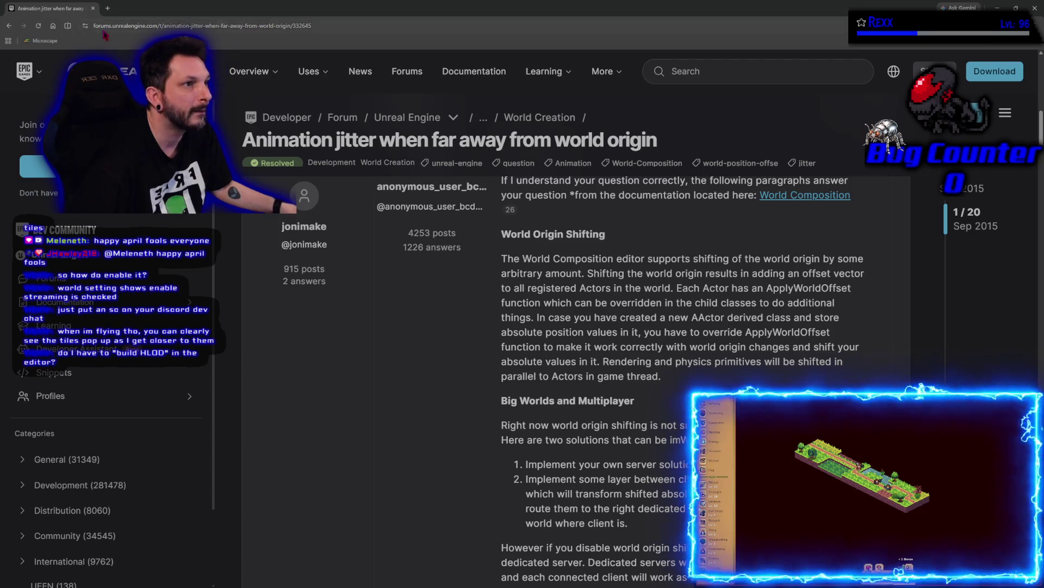
{"action": "left_click", "coordinate": [93, 8]}
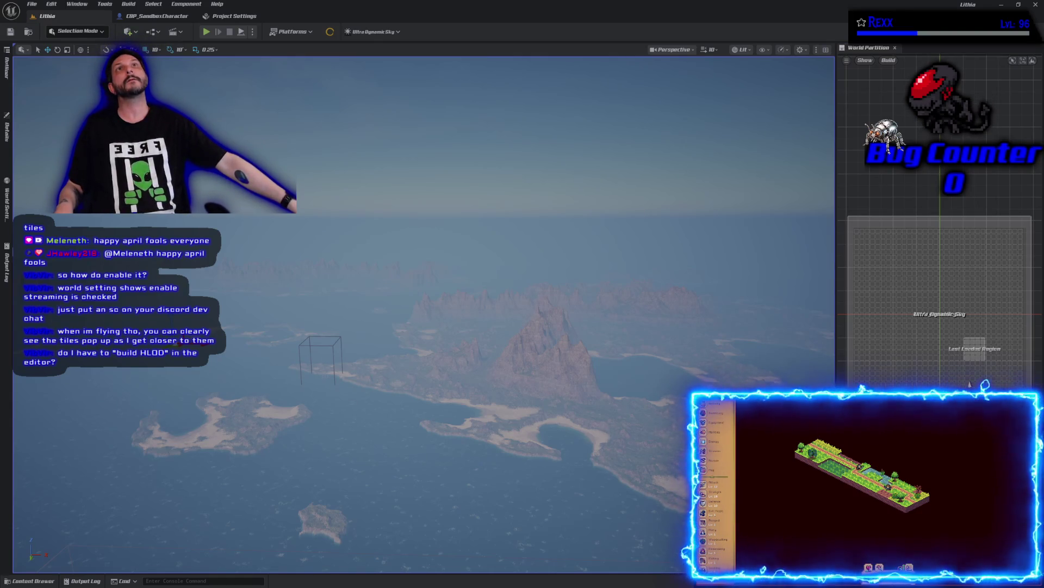
Maximize the World Partition docs and read through the Enabling World Partition sections.
{"action": "key", "text": "alt+Tab"}
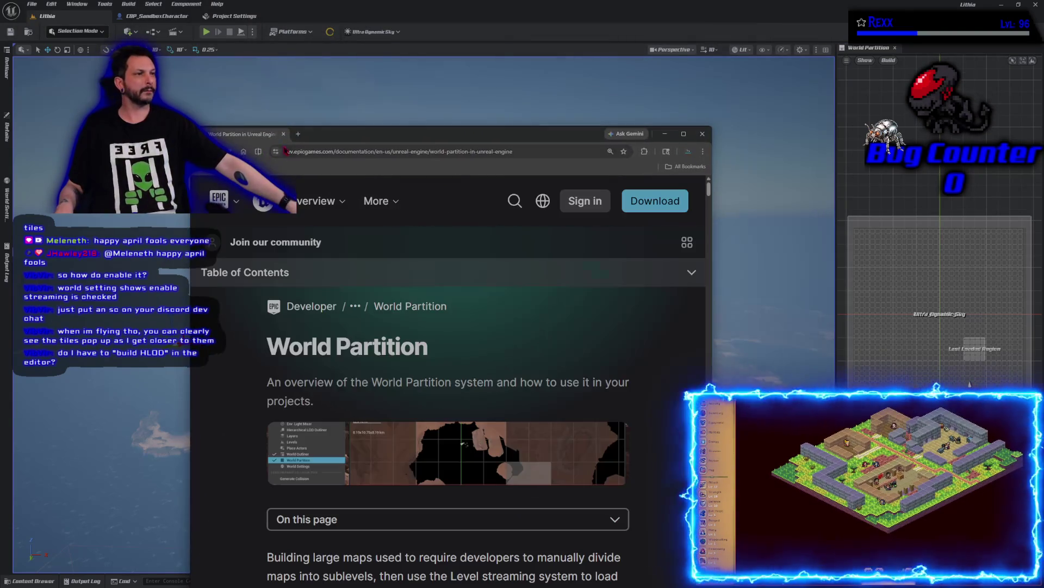
{"action": "double_click", "coordinate": [322, 142]}
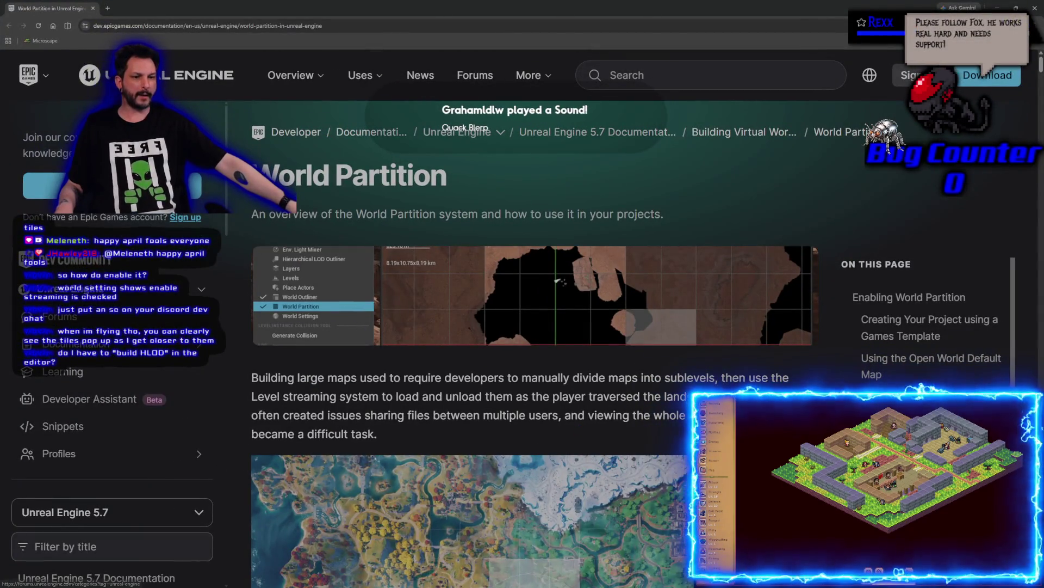
{"action": "scroll", "coordinate": [337, 402], "scroll_direction": "down", "scroll_amount": 8}
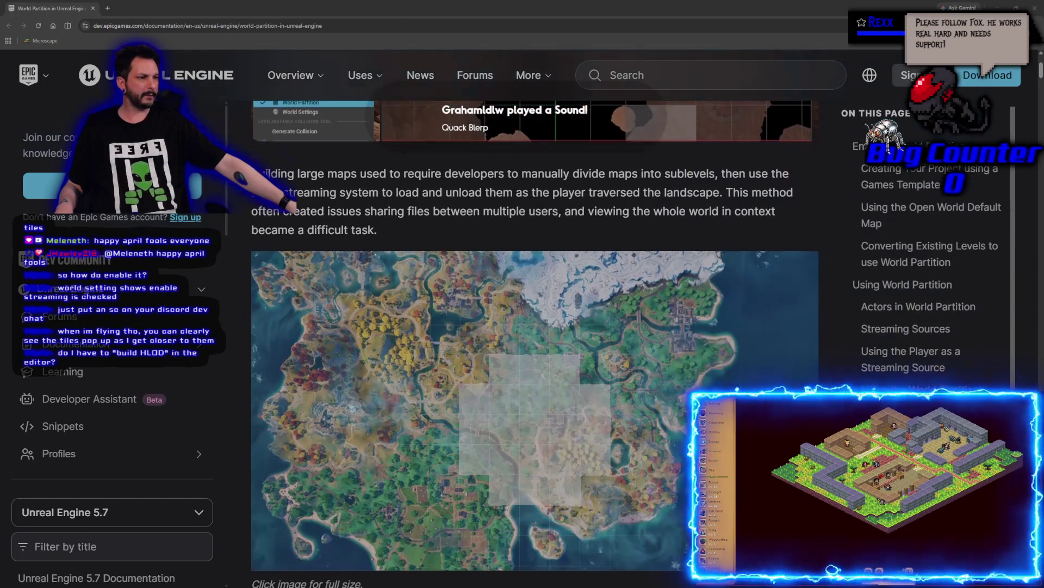
{"action": "scroll", "coordinate": [365, 358], "scroll_direction": "down", "scroll_amount": 7}
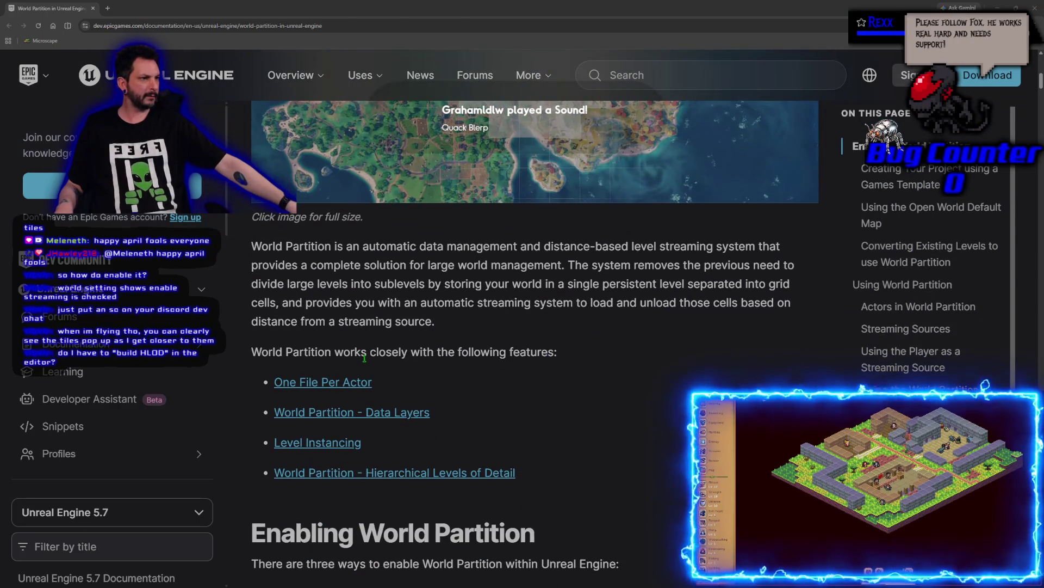
{"action": "scroll", "coordinate": [446, 427], "scroll_direction": "down", "scroll_amount": 2}
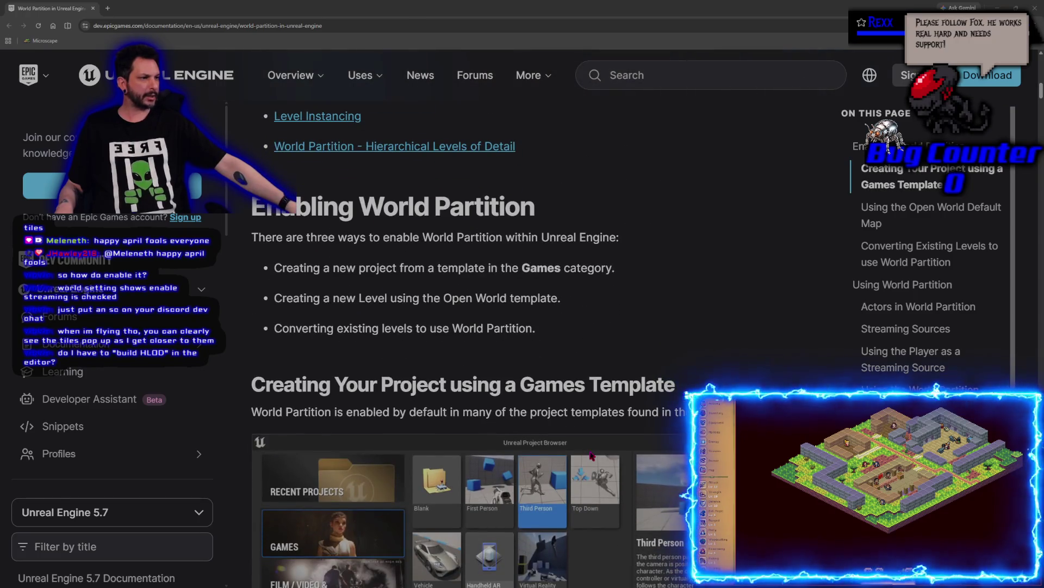
{"action": "scroll", "coordinate": [592, 283], "scroll_direction": "down", "scroll_amount": 1}
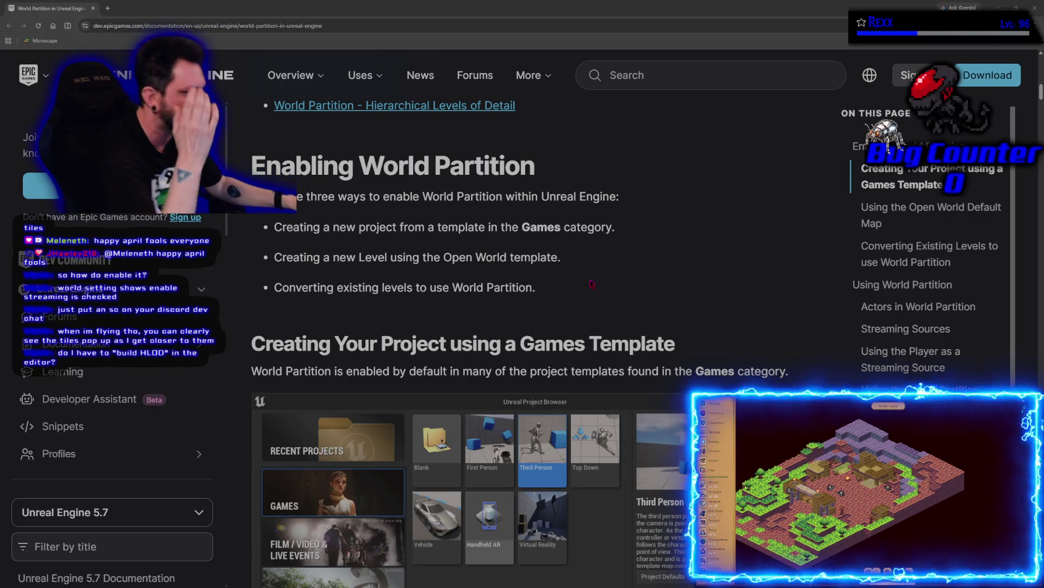
{"action": "scroll", "coordinate": [592, 284], "scroll_direction": "down", "scroll_amount": 10}
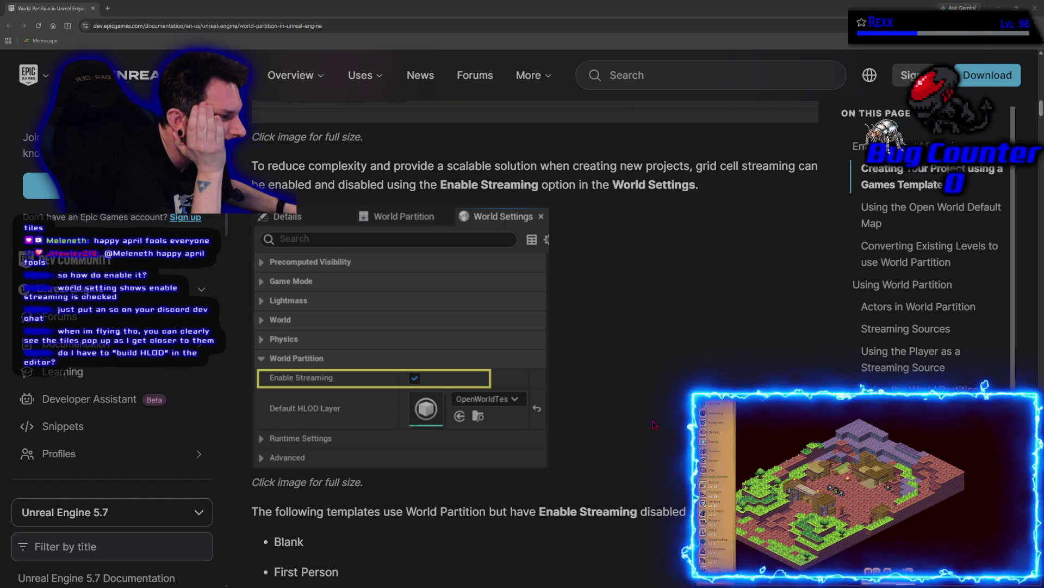
{"action": "scroll", "coordinate": [593, 398], "scroll_direction": "down", "scroll_amount": 2}
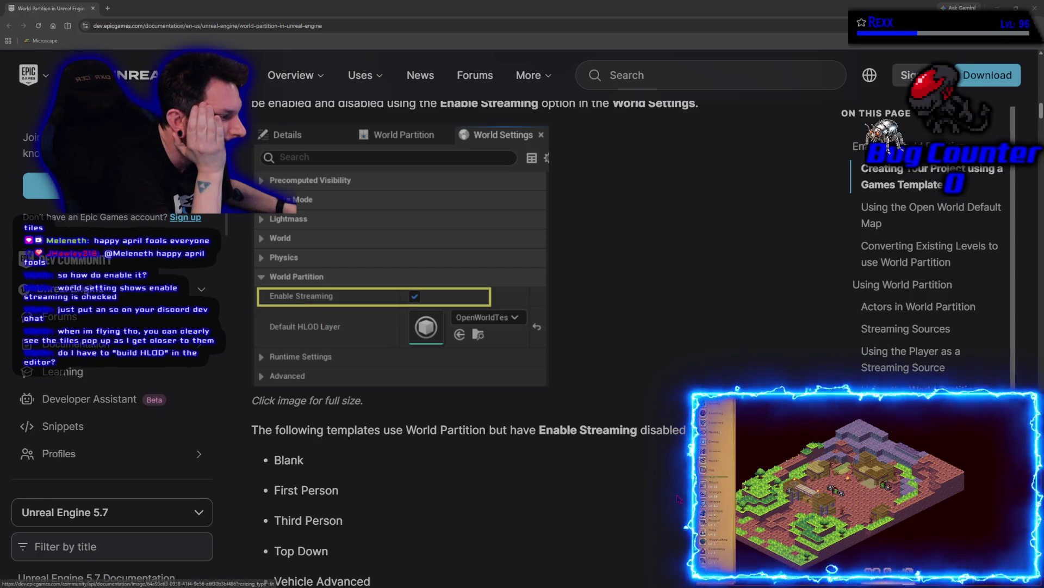
{"action": "scroll", "coordinate": [673, 487], "scroll_direction": "down", "scroll_amount": 7}
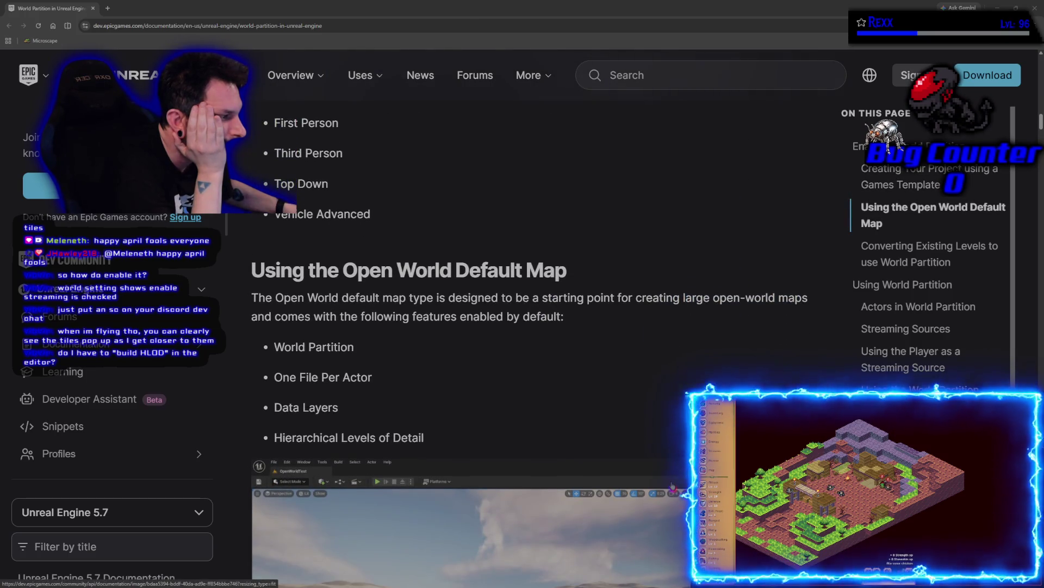
{"action": "scroll", "coordinate": [672, 486], "scroll_direction": "down", "scroll_amount": 8}
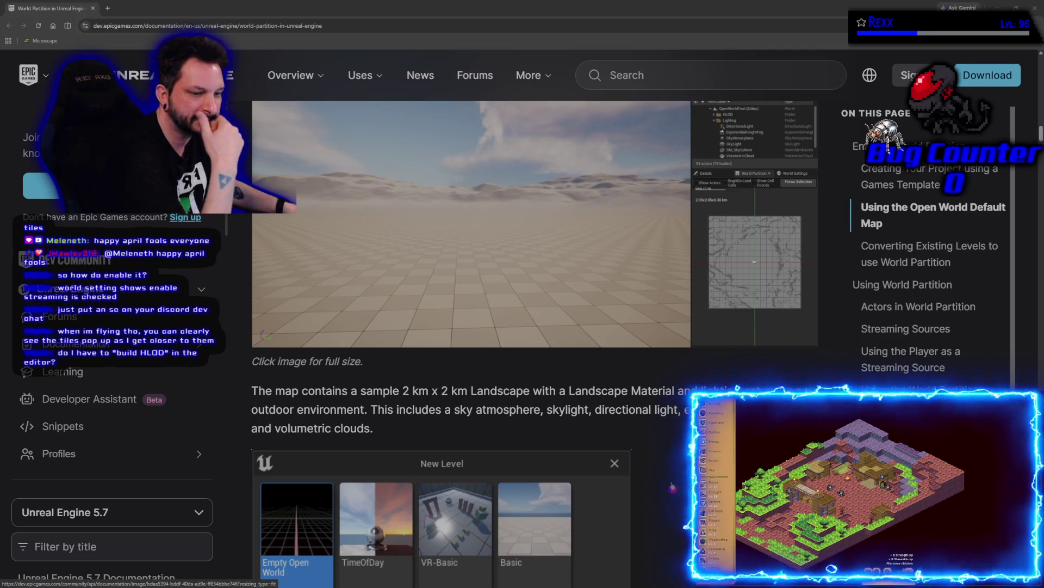
{"action": "scroll", "coordinate": [673, 486], "scroll_direction": "down", "scroll_amount": 10}
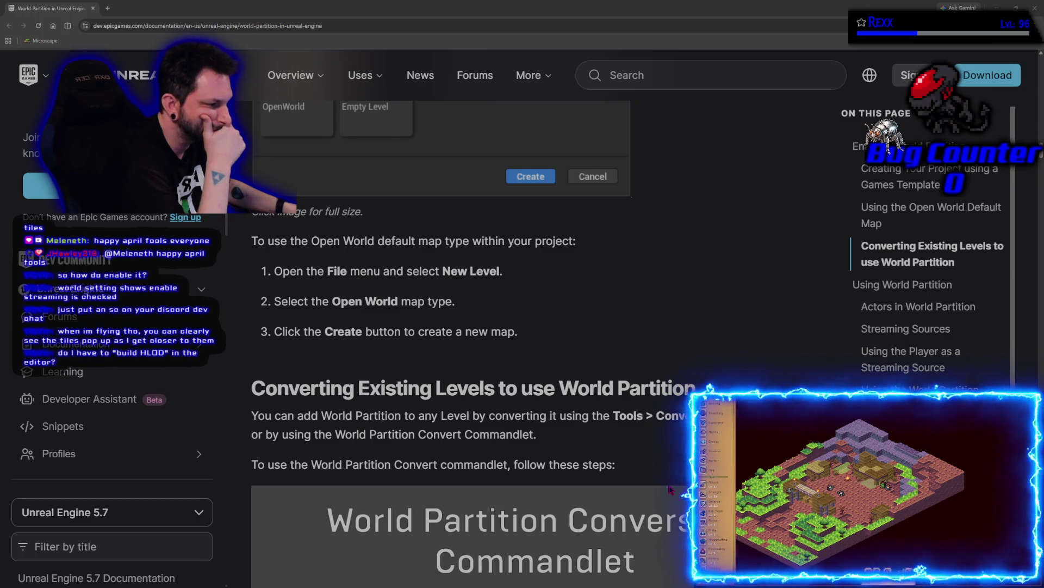
Read the commandlet level-conversion steps and its optional arguments table.
{"action": "scroll", "coordinate": [670, 489], "scroll_direction": "down", "scroll_amount": 3}
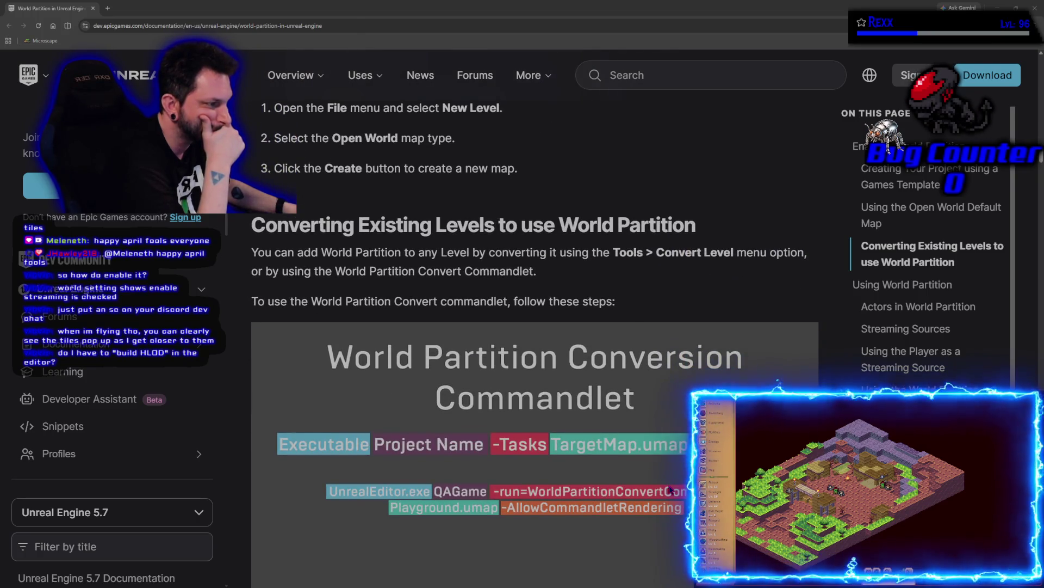
{"action": "scroll", "coordinate": [670, 489], "scroll_direction": "down", "scroll_amount": 2}
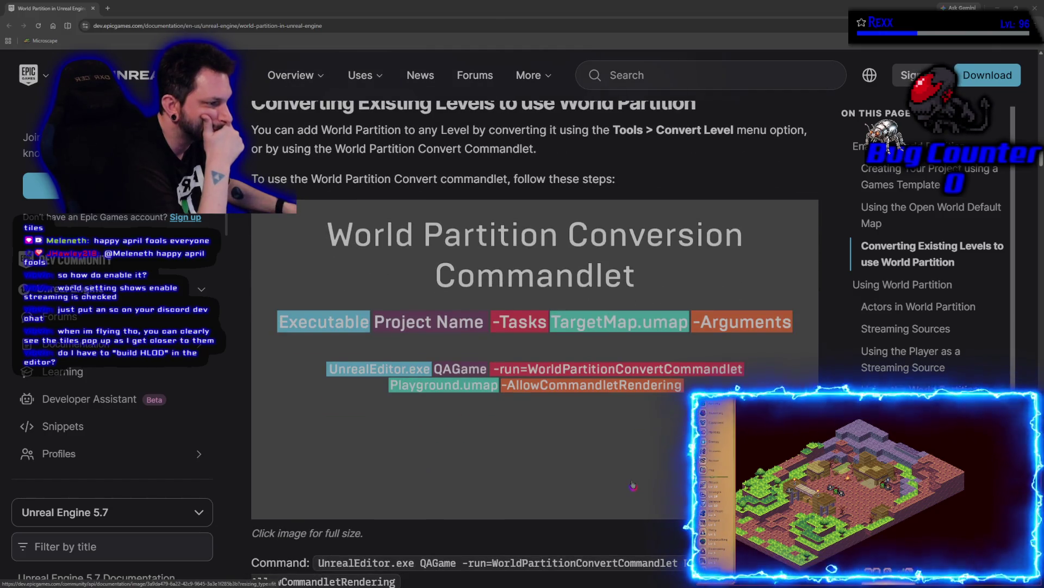
{"action": "scroll", "coordinate": [633, 484], "scroll_direction": "down", "scroll_amount": 3}
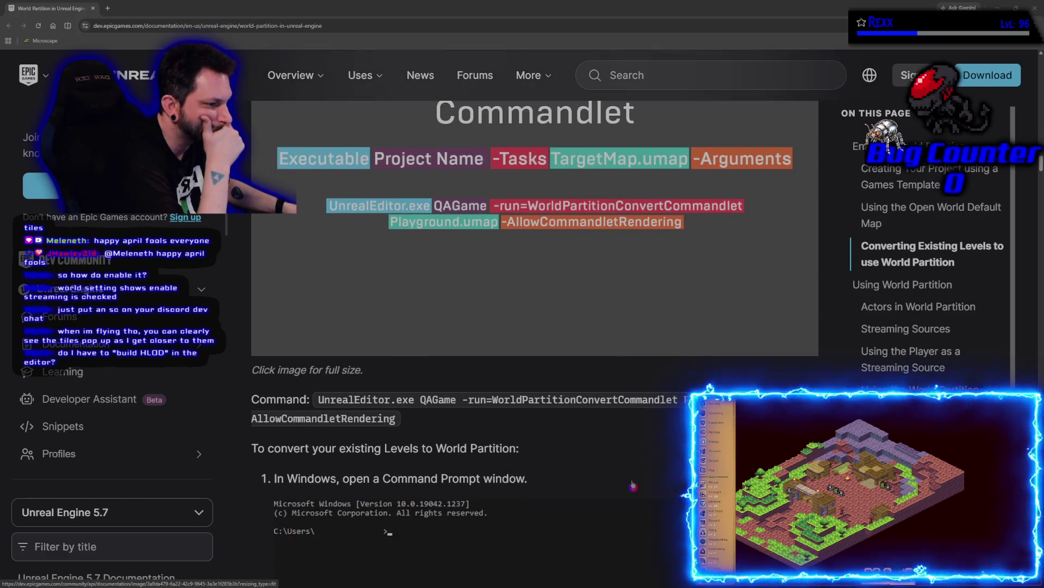
{"action": "scroll", "coordinate": [633, 484], "scroll_direction": "down", "scroll_amount": 1}
{"action": "scroll", "coordinate": [633, 484], "scroll_direction": "down", "scroll_amount": 3}
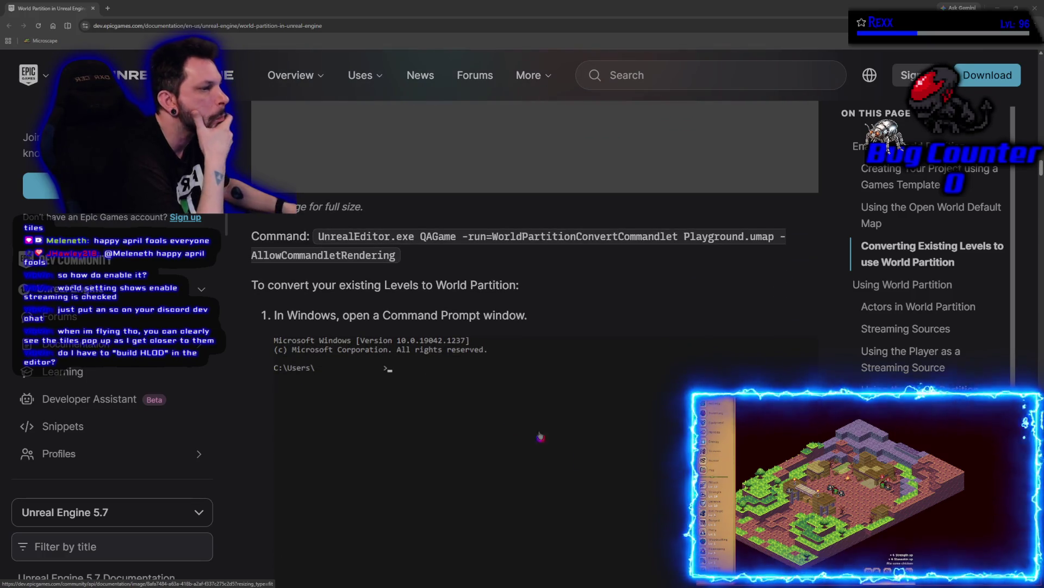
{"action": "scroll", "coordinate": [555, 443], "scroll_direction": "down", "scroll_amount": 7}
{"action": "scroll", "coordinate": [261, 424], "scroll_direction": "down", "scroll_amount": 1}
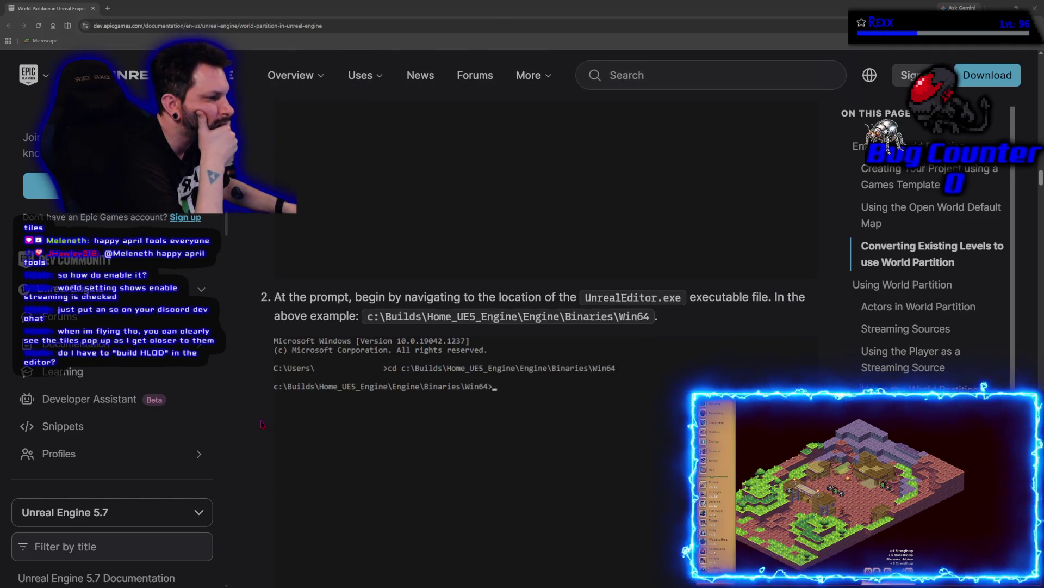
{"action": "scroll", "coordinate": [262, 424], "scroll_direction": "down", "scroll_amount": 4}
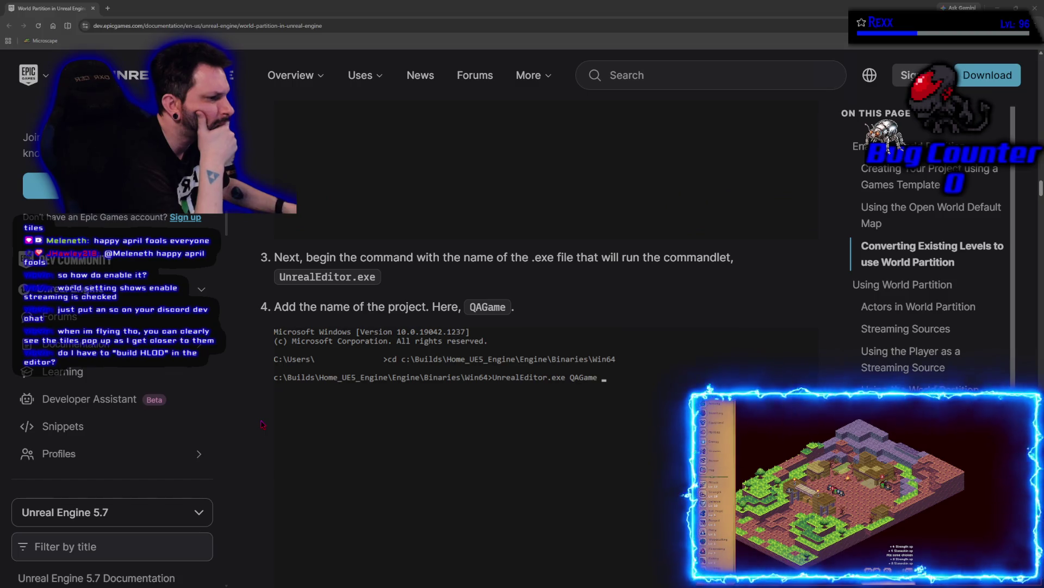
Continue past the default conversion .ini example to the Actors in World Partition section.
{"action": "scroll", "coordinate": [262, 423], "scroll_direction": "down", "scroll_amount": 4}
{"action": "scroll", "coordinate": [262, 424], "scroll_direction": "down", "scroll_amount": 1}
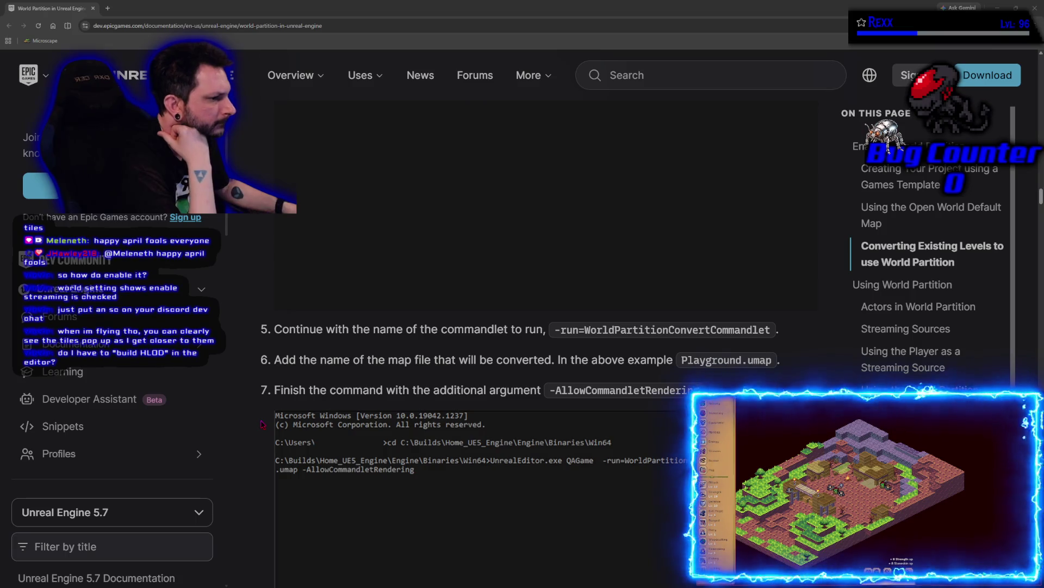
{"action": "scroll", "coordinate": [262, 424], "scroll_direction": "down", "scroll_amount": 2}
{"action": "scroll", "coordinate": [262, 424], "scroll_direction": "down", "scroll_amount": 2}
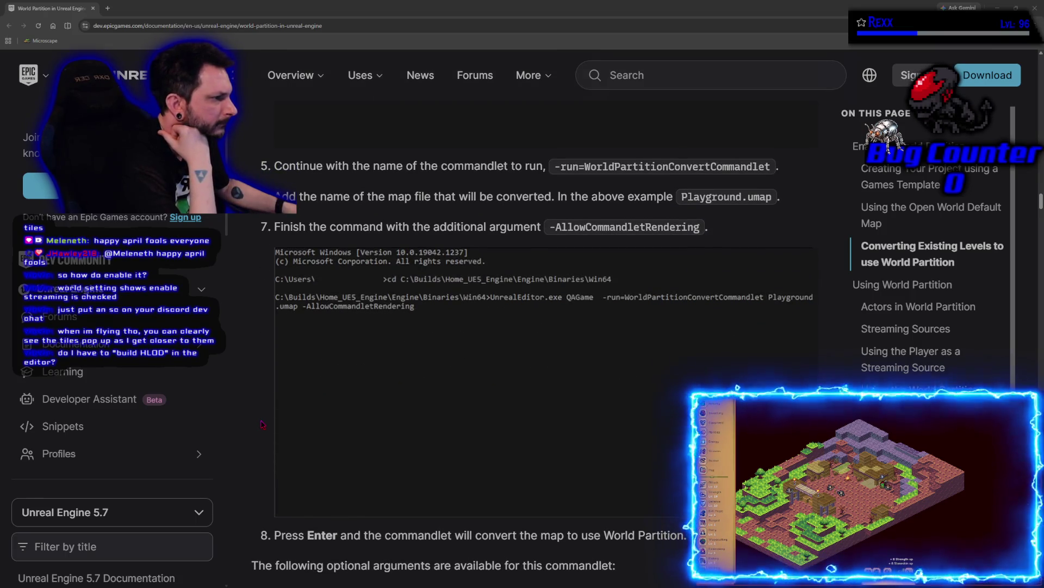
{"action": "scroll", "coordinate": [262, 423], "scroll_direction": "down", "scroll_amount": 6}
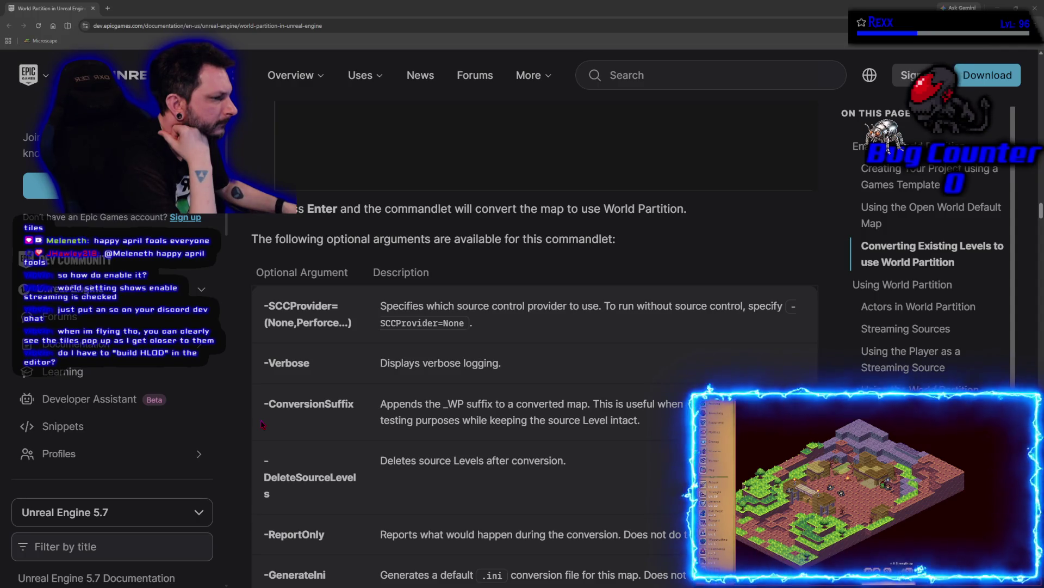
{"action": "scroll", "coordinate": [262, 423], "scroll_direction": "down", "scroll_amount": 10}
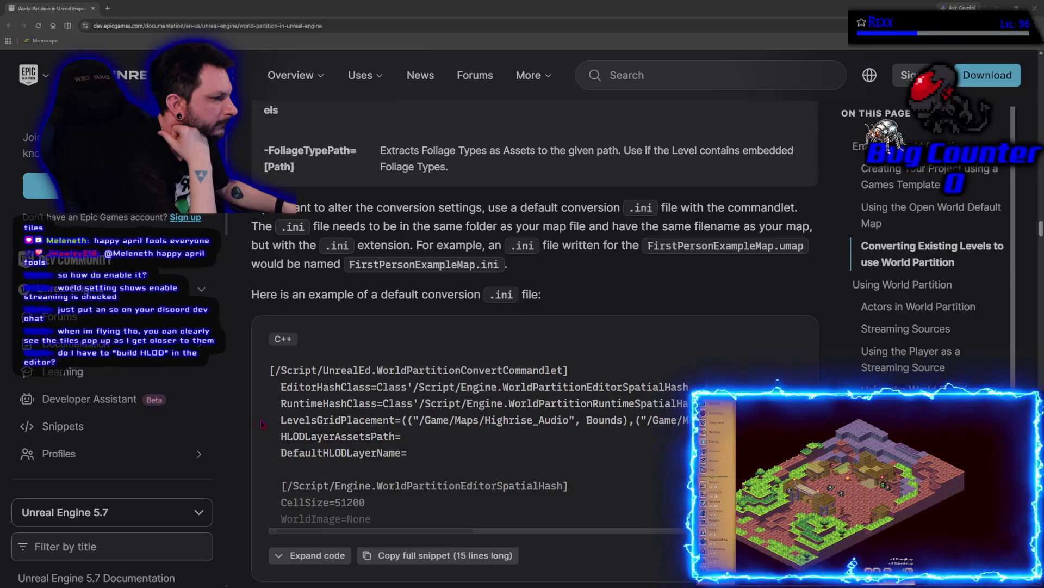
{"action": "scroll", "coordinate": [262, 424], "scroll_direction": "down", "scroll_amount": 7}
{"action": "scroll", "coordinate": [261, 423], "scroll_direction": "down", "scroll_amount": 2}
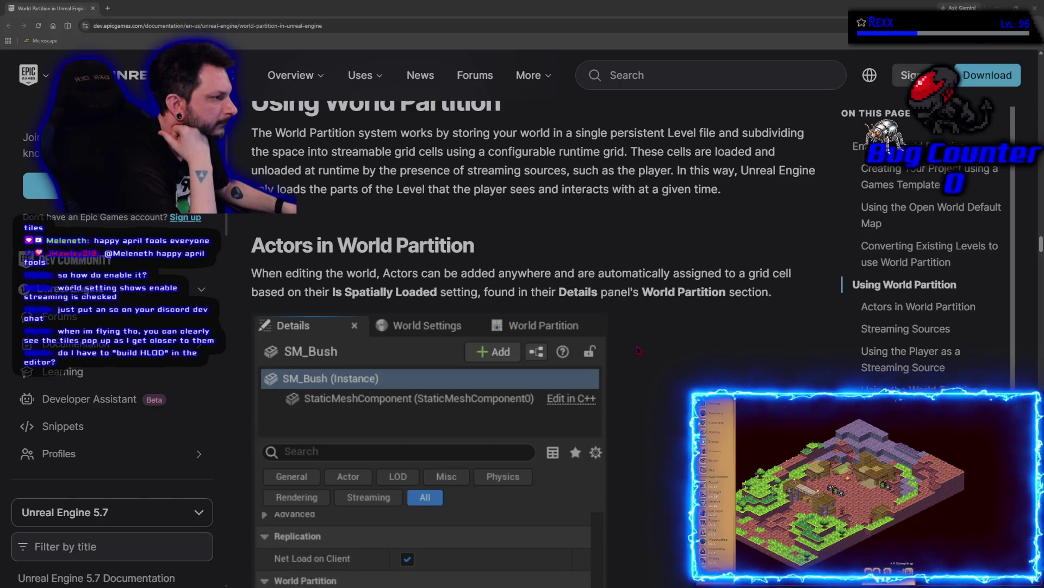
Look over the Is Spatially Loaded Details example, then return to the Lithia island editor.
{"action": "scroll", "coordinate": [639, 350], "scroll_direction": "down", "scroll_amount": 5}
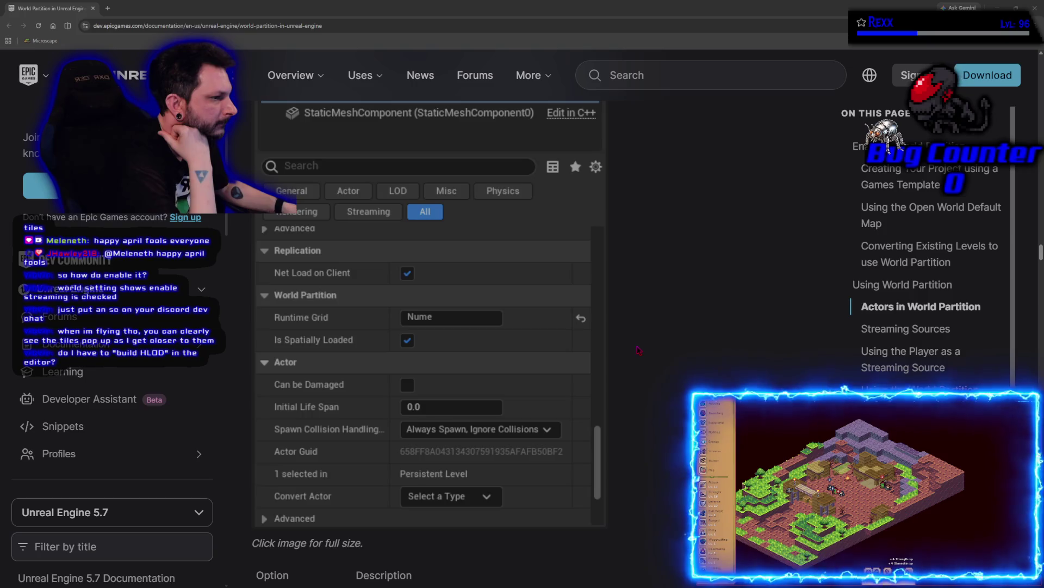
{"action": "scroll", "coordinate": [639, 349], "scroll_direction": "up", "scroll_amount": 5}
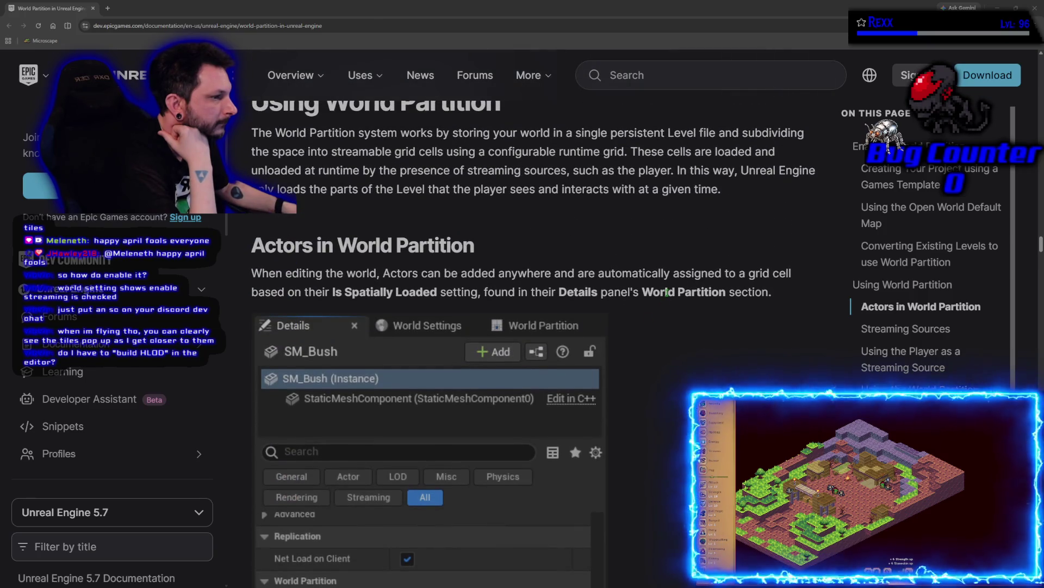
{"action": "scroll", "coordinate": [657, 357], "scroll_direction": "down", "scroll_amount": 4}
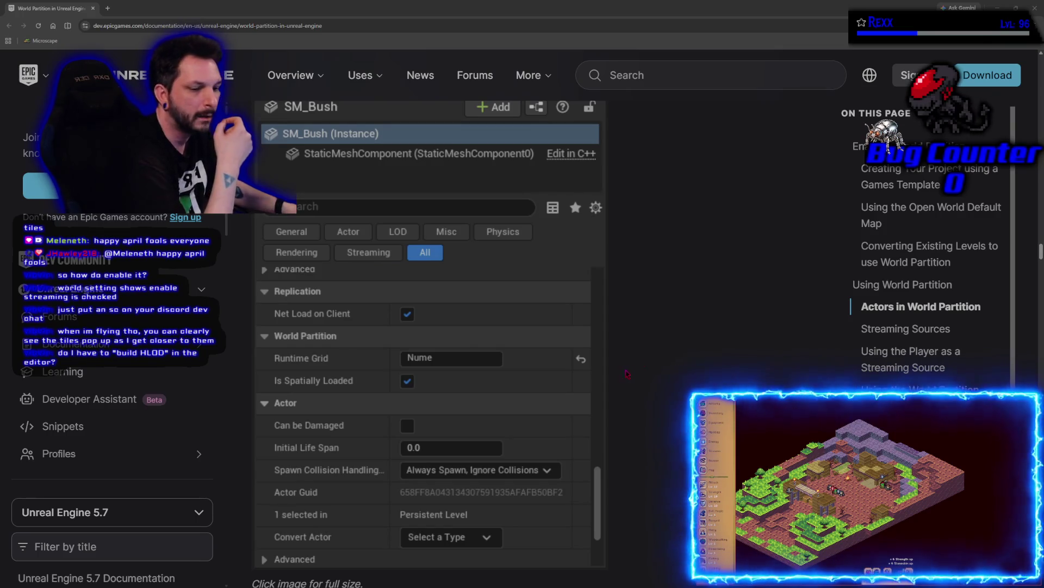
{"action": "key", "text": "alt+Tab"}
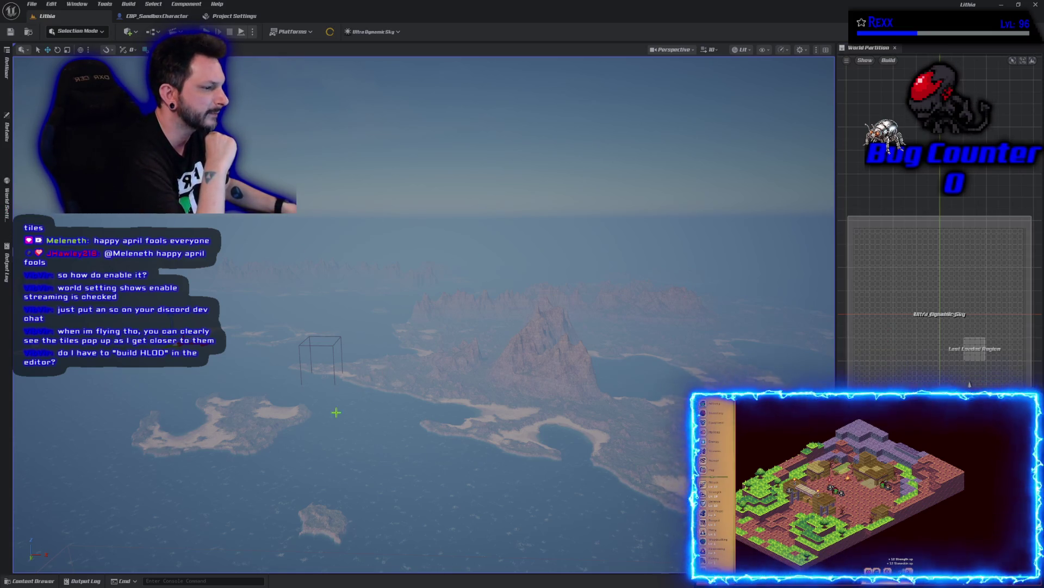
Inspect Is Spatially Loaded on landscape tile LandscapeStreamingProxy_20_25_0 using the 'is spa' Details filter.
{"action": "left_click", "coordinate": [255, 423]}
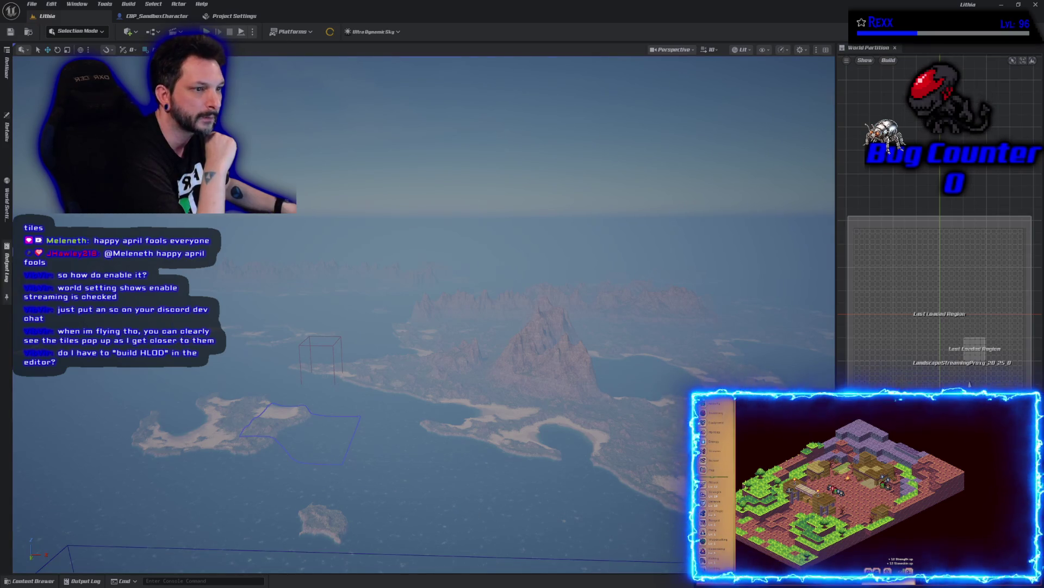
{"action": "left_click", "coordinate": [7, 133]}
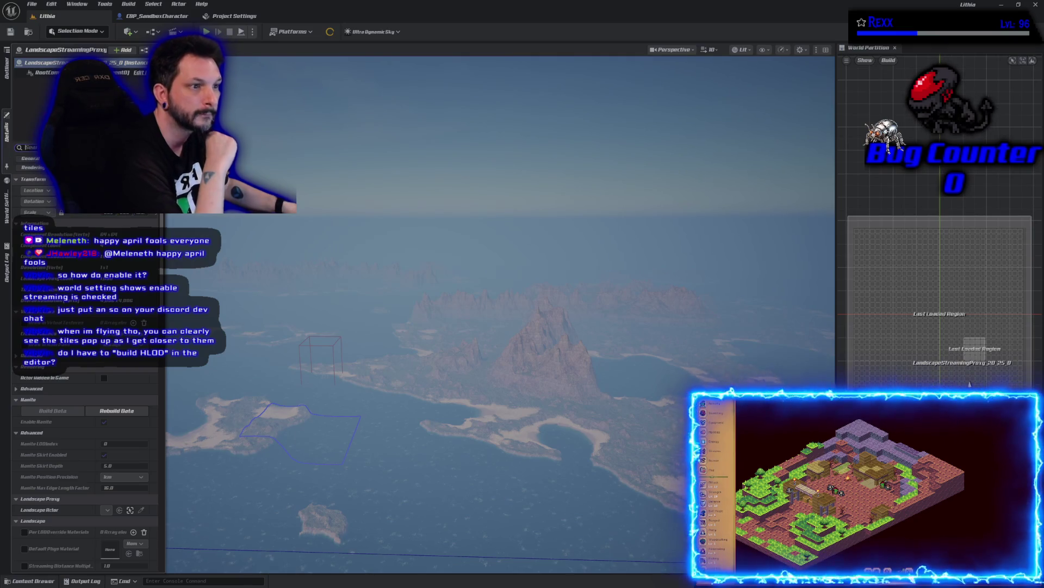
{"action": "type", "text": "is spa"}
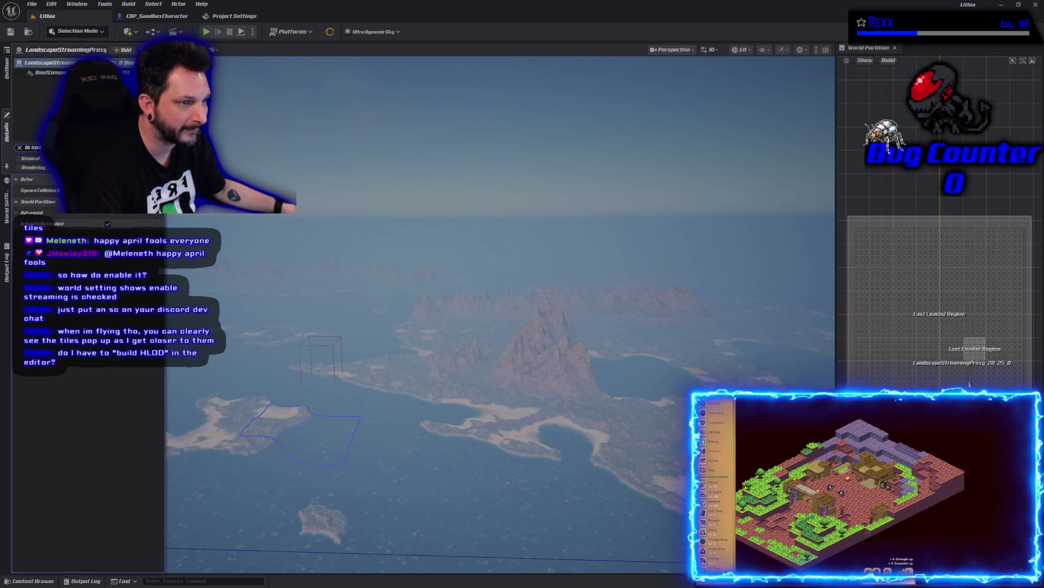
{"action": "mouse_move", "coordinate": [52, 224]}
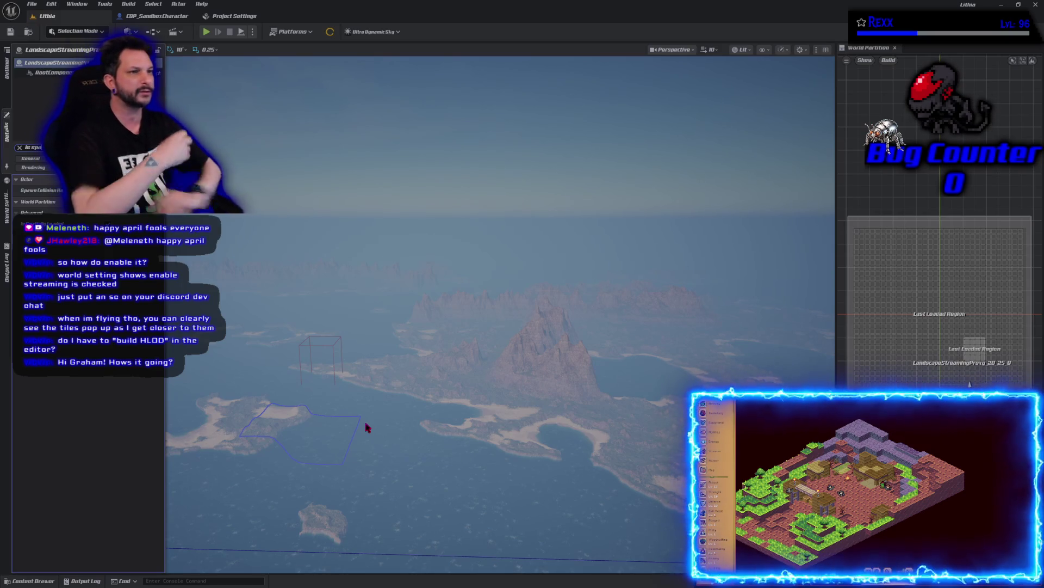
{"action": "left_click", "coordinate": [20, 147]}
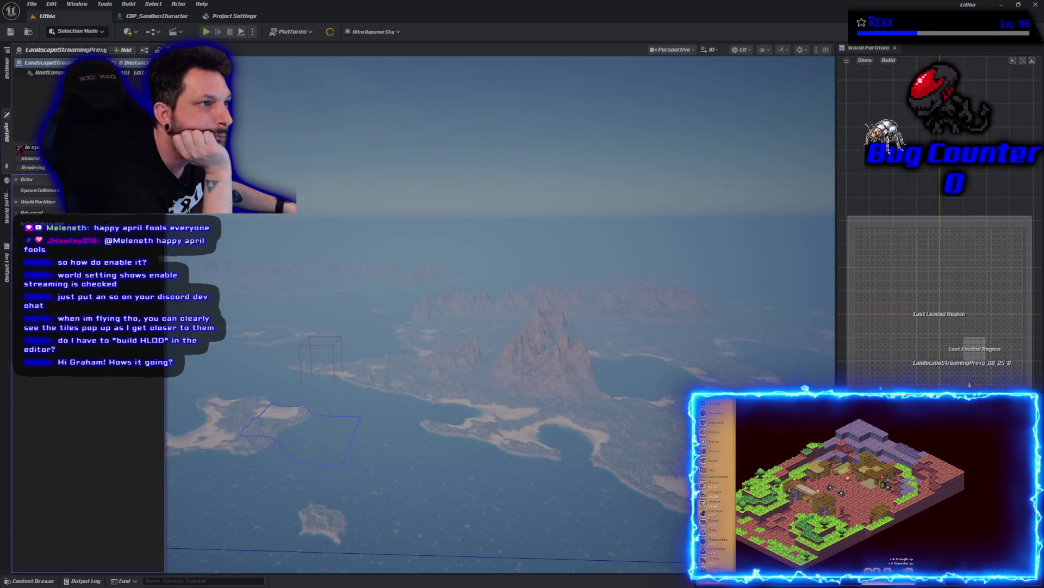
{"action": "left_click", "coordinate": [234, 16]}
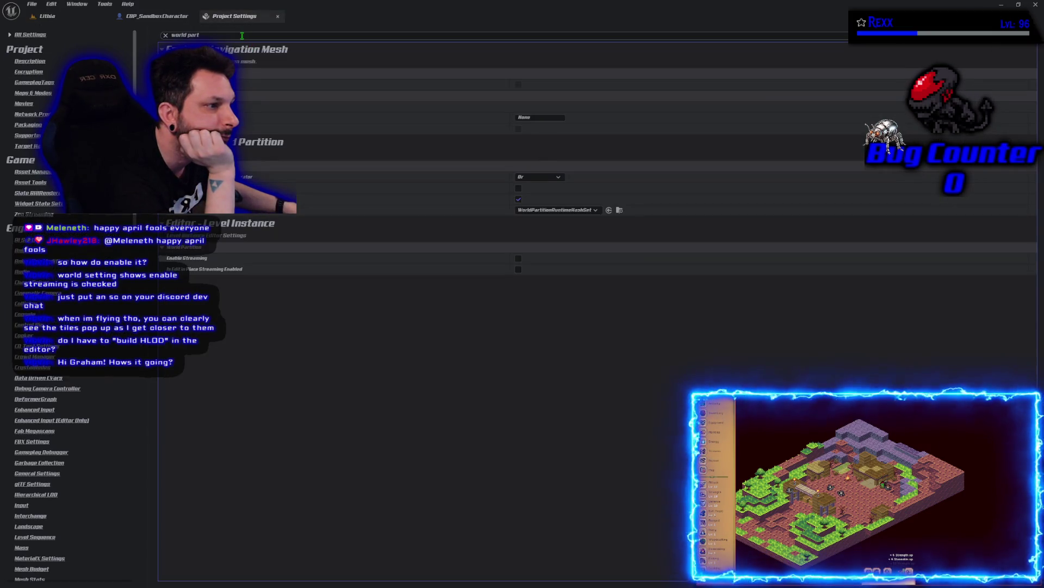
Select the 'world part' filter text in the Project Settings search box.
{"action": "left_click", "coordinate": [242, 35]}
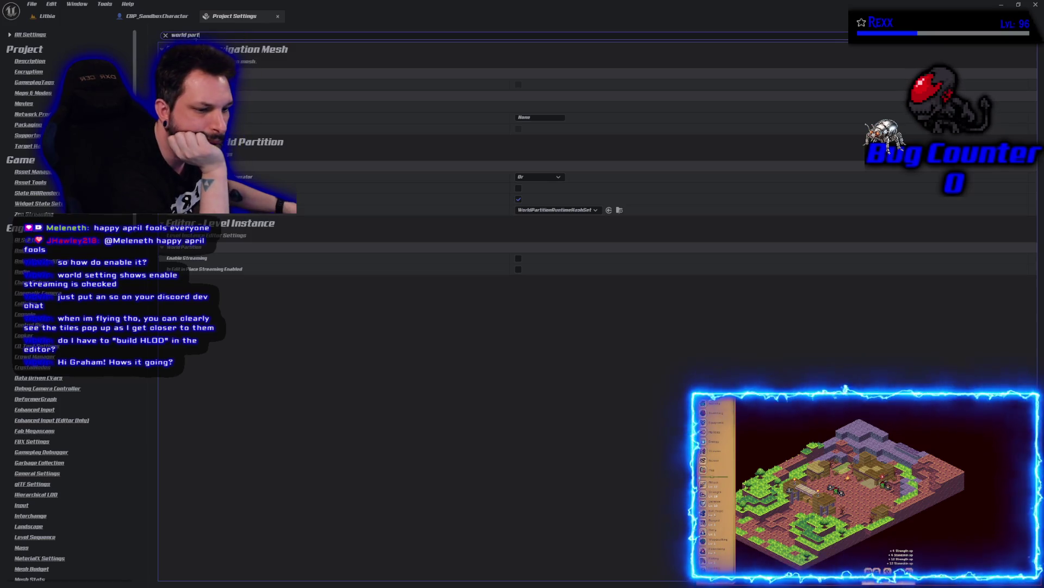
{"action": "key", "text": "ctrl+a"}
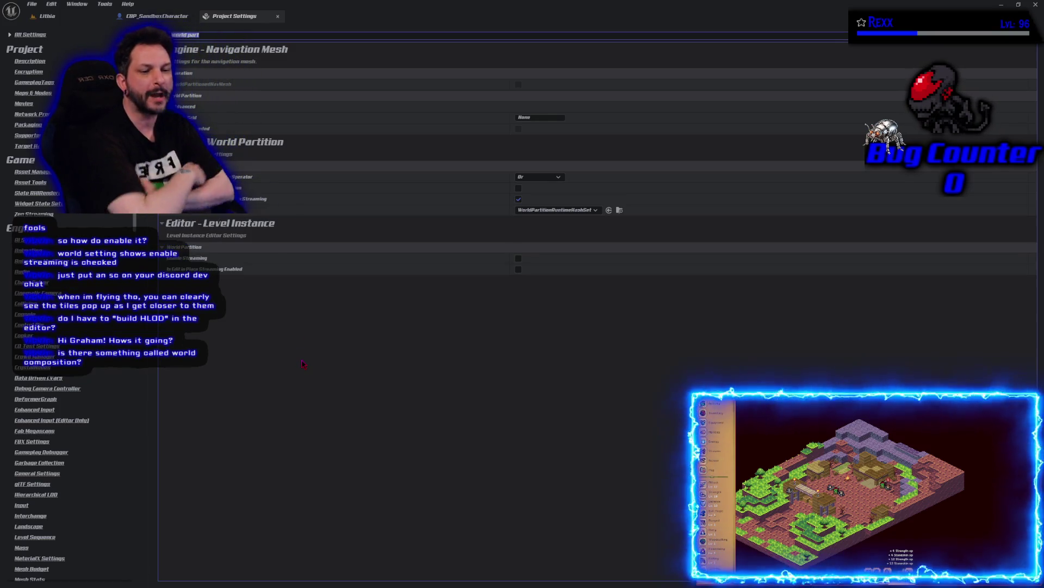
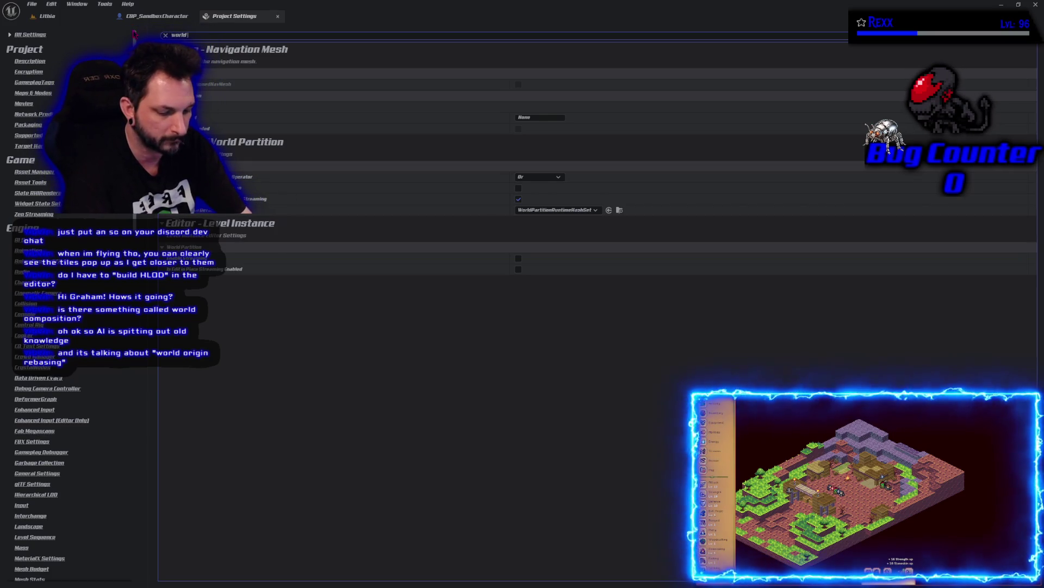
Finish filtering Project Settings to 'world origin', then maximize the browser showing the World Partition screenshot.
{"action": "type", "text": "in"}
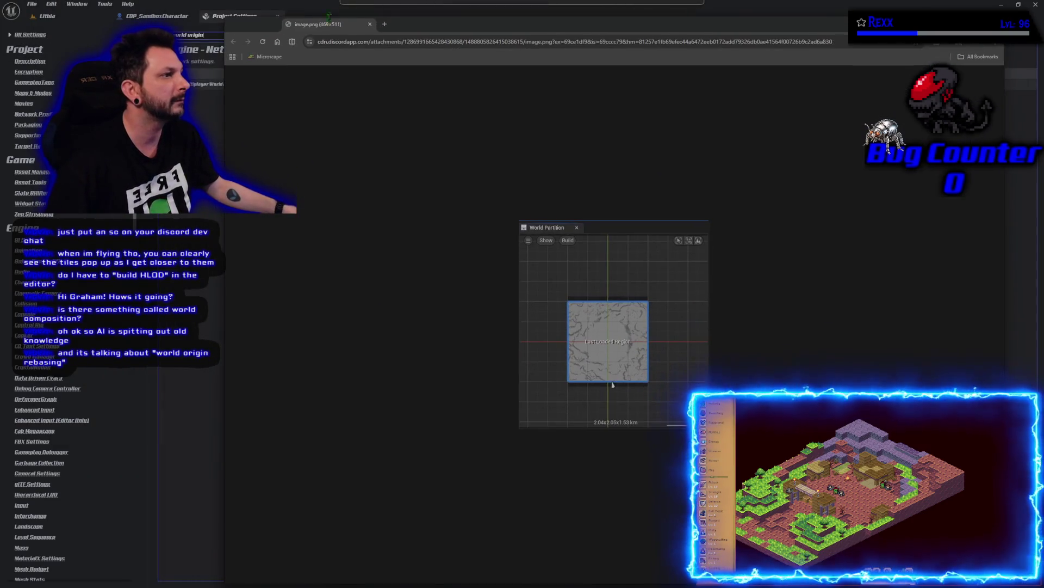
{"action": "double_click", "coordinate": [420, 32]}
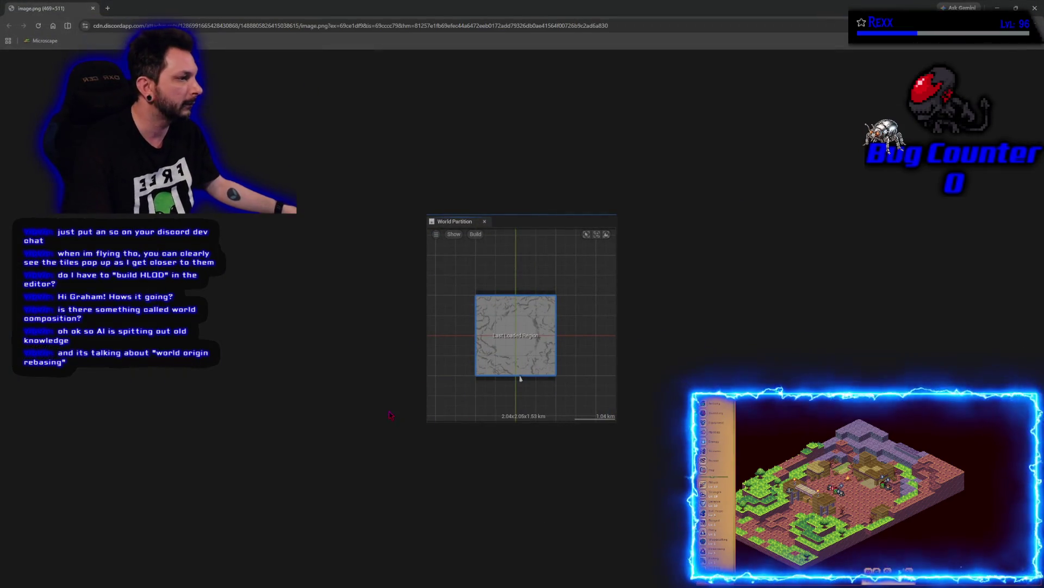
Zoom into the shared World Partition screenshot, then return to Unreal's Network Project Settings.
{"action": "scroll", "coordinate": [471, 374], "scroll_direction": "up", "scroll_amount": 6, "text": "ctrl"}
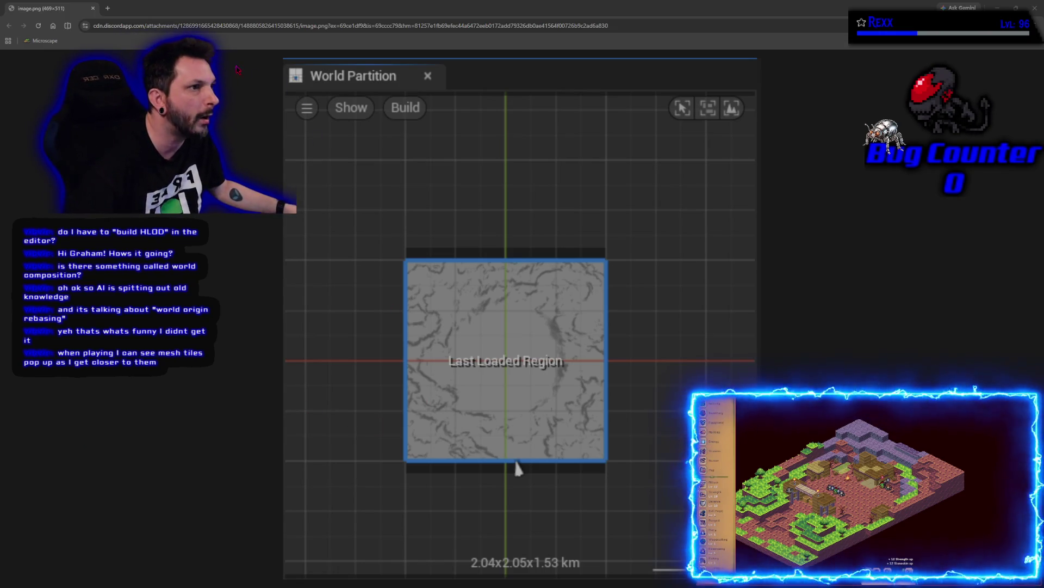
{"action": "key", "text": "alt+Tab"}
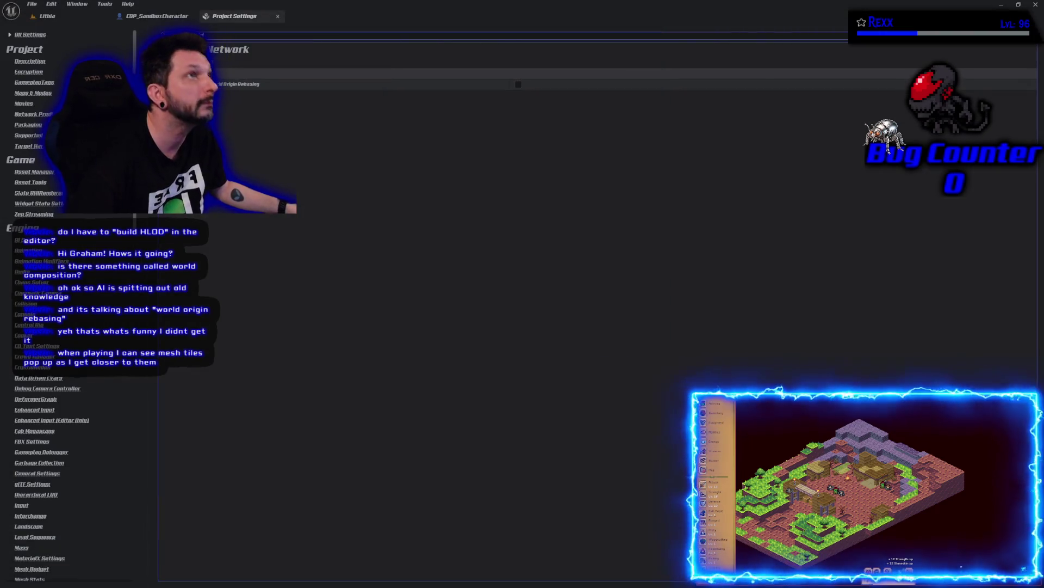
Bring up the Lithia level and widen the World Partition panel.
{"action": "key", "text": "ctrl+Tab"}
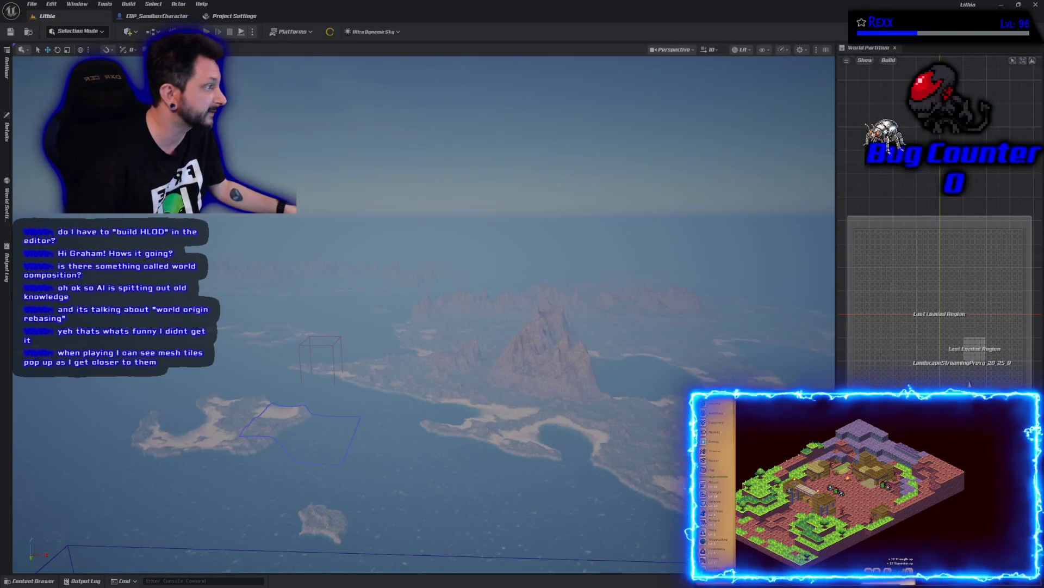
{"action": "scroll", "coordinate": [969, 384], "scroll_direction": "up", "scroll_amount": 3}
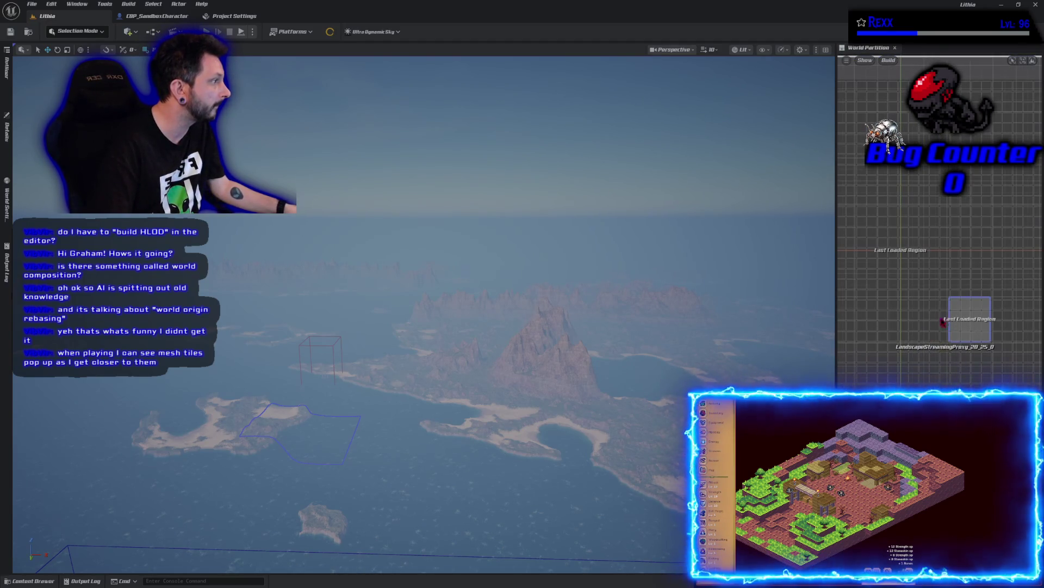
{"action": "scroll", "coordinate": [970, 324], "scroll_direction": "up", "scroll_amount": 3}
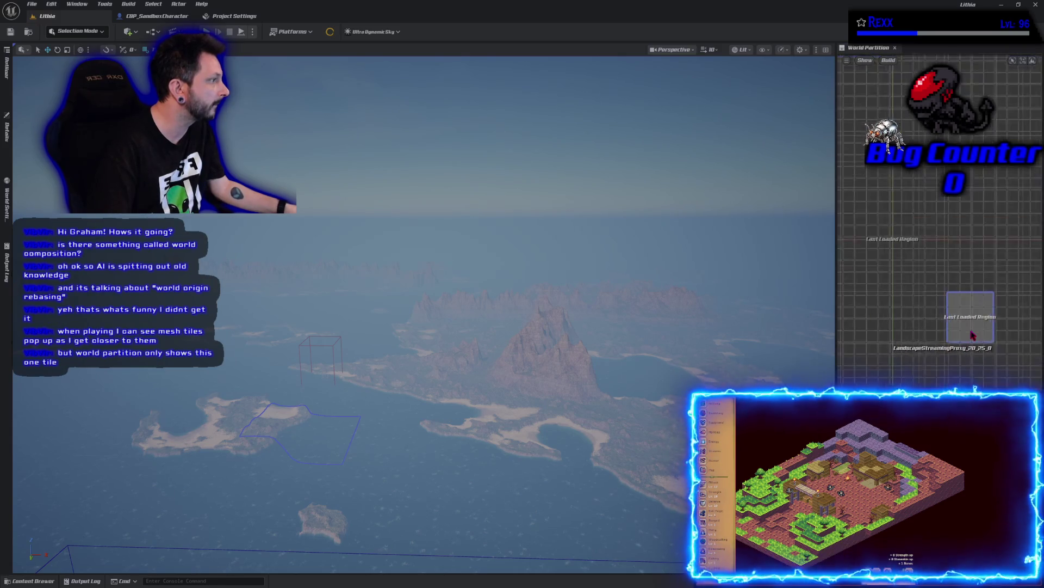
{"action": "scroll", "coordinate": [970, 337], "scroll_direction": "up", "scroll_amount": 3}
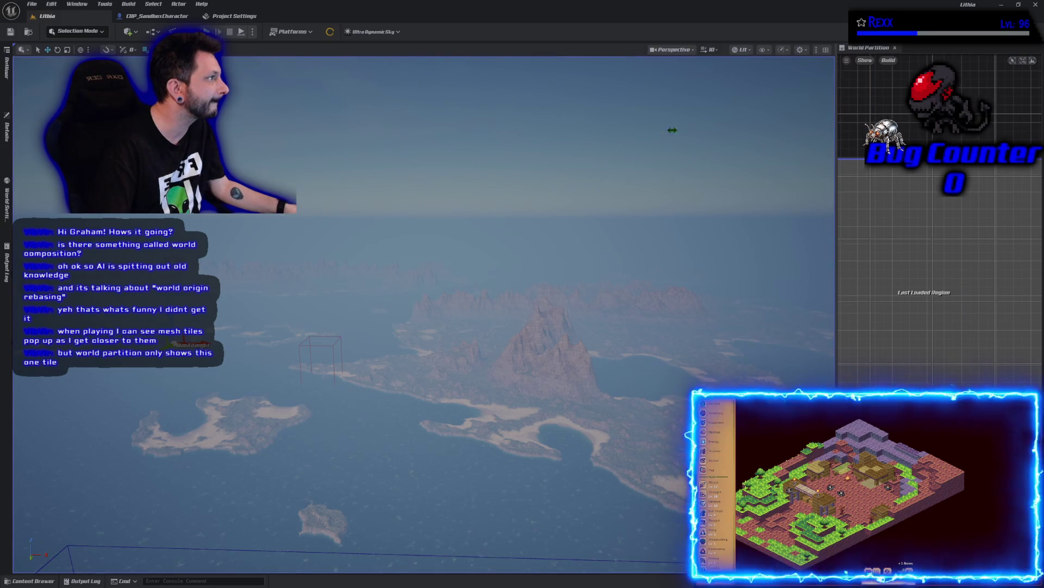
{"action": "left_click_drag", "start_coordinate": [672, 130], "coordinate": [654, 131]}
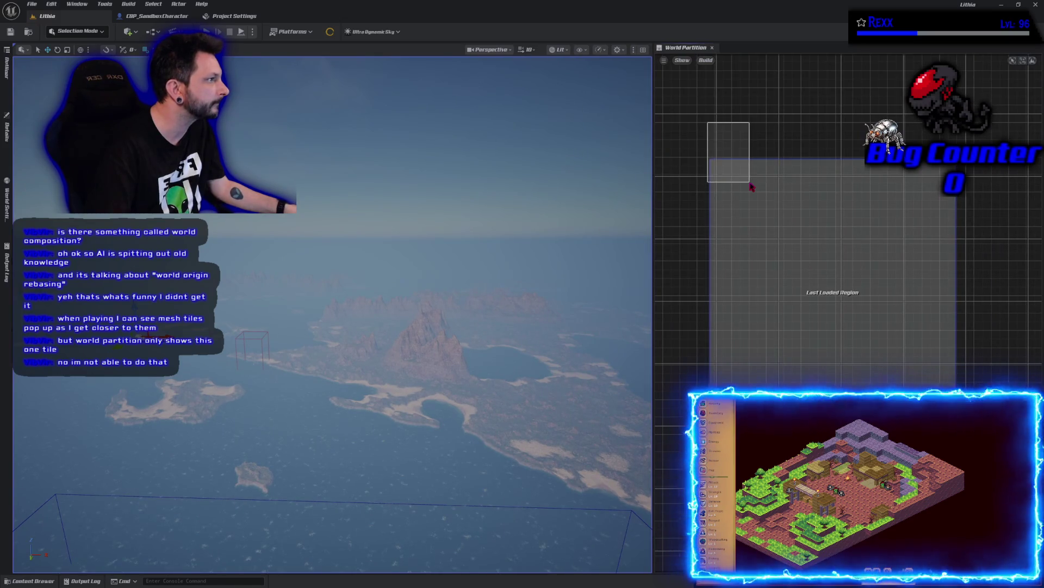
Drag-select a block of cells on the World Partition grid and turn the camera toward another island.
{"action": "mouse_move", "coordinate": [751, 186]}
{"action": "left_mouse_down"}
{"action": "mouse_move", "coordinate": [865, 284]}
{"action": "mouse_move", "coordinate": [1029, 381]}
{"action": "left_mouse_up"}
{"action": "scroll", "coordinate": [932, 469], "scroll_direction": "down", "scroll_amount": 1}
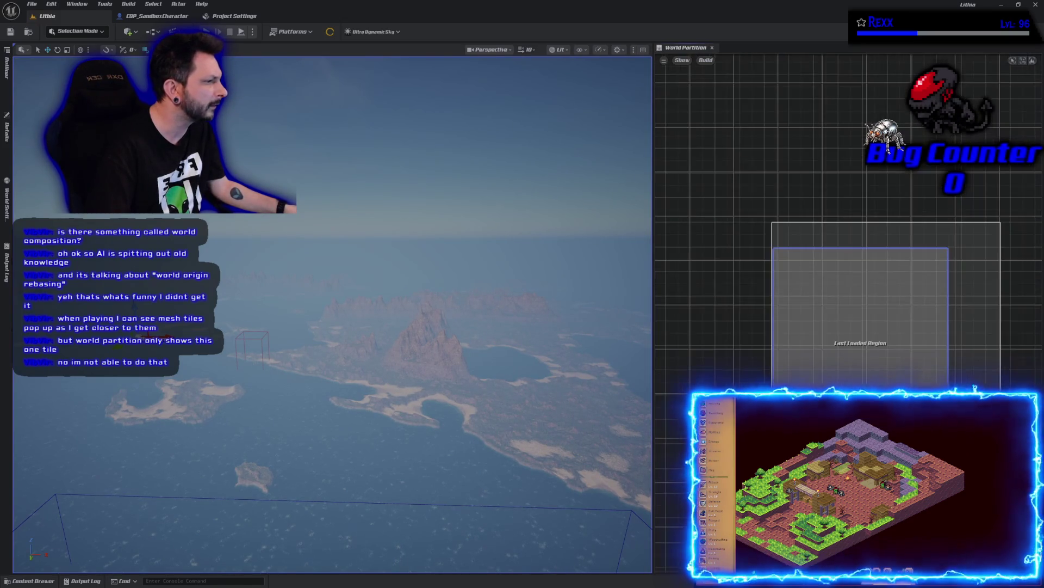
{"action": "scroll", "coordinate": [931, 468], "scroll_direction": "down", "scroll_amount": 1}
{"action": "scroll", "coordinate": [931, 468], "scroll_direction": "up", "scroll_amount": 3}
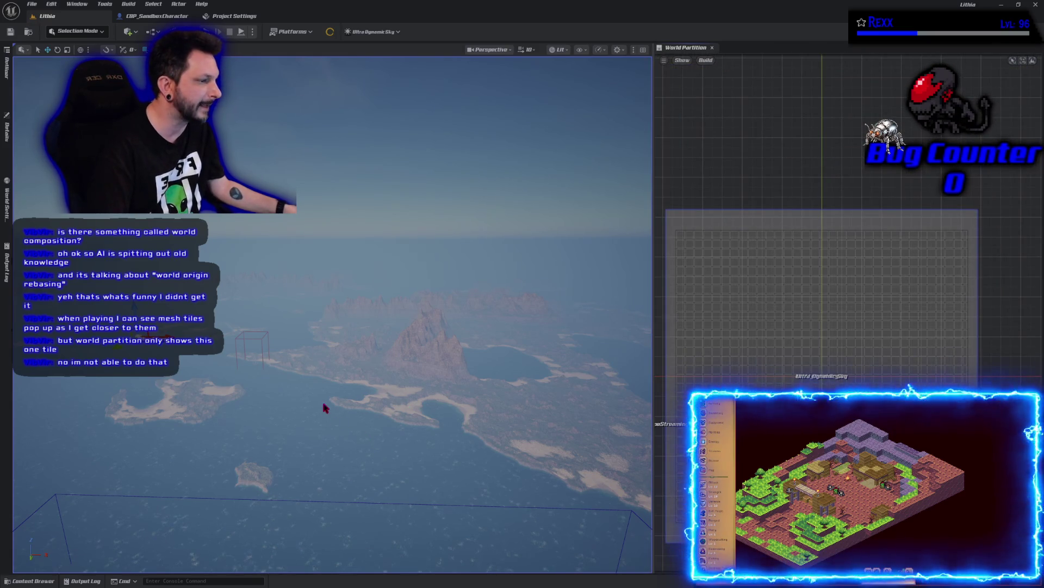
{"action": "mouse_move", "coordinate": [327, 408]}
{"action": "left_mouse_down"}
{"action": "mouse_move", "coordinate": [381, 409]}
{"action": "mouse_move", "coordinate": [380, 381]}
{"action": "mouse_move", "coordinate": [383, 419]}
{"action": "mouse_move", "coordinate": [430, 309]}
{"action": "mouse_move", "coordinate": [430, 354]}
{"action": "mouse_move", "coordinate": [479, 343]}
{"action": "left_mouse_up"}
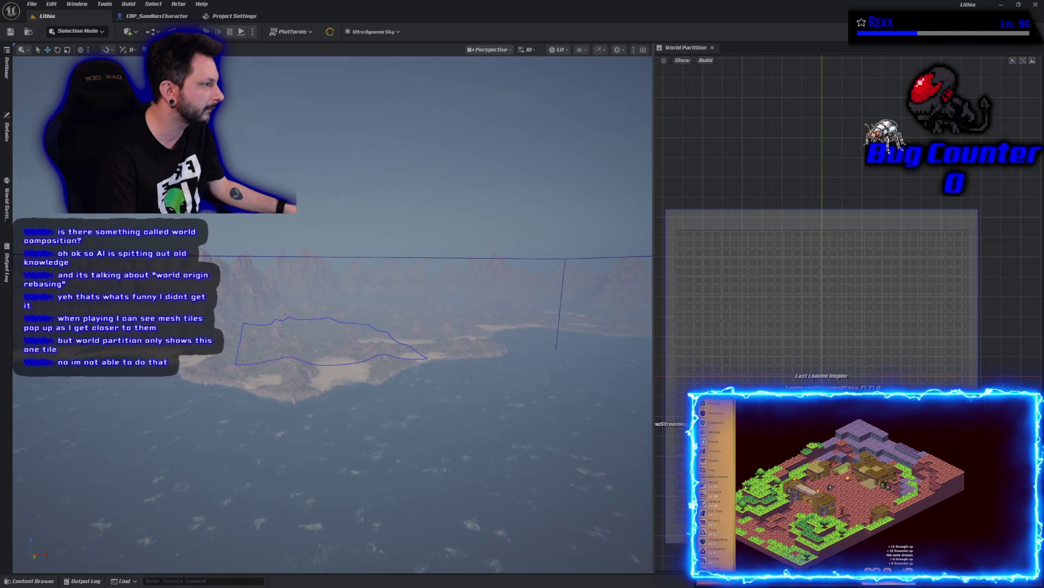
Load the selected grid area with Load Region From Selection and pan the map toward the region labels.
{"action": "right_click", "coordinate": [839, 320]}
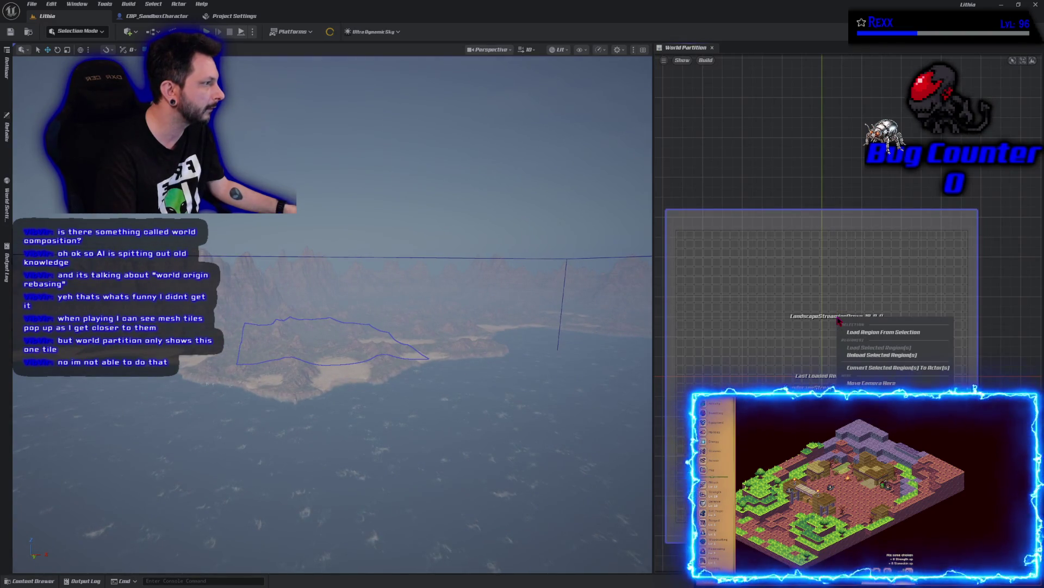
{"action": "left_click", "coordinate": [884, 332]}
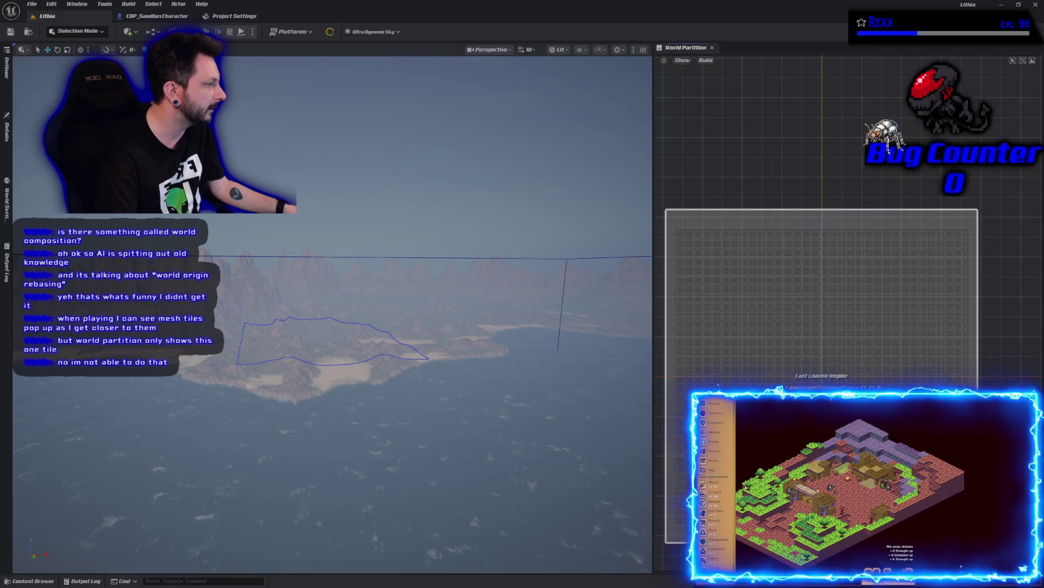
{"action": "scroll", "coordinate": [882, 341], "scroll_direction": "up", "scroll_amount": 5}
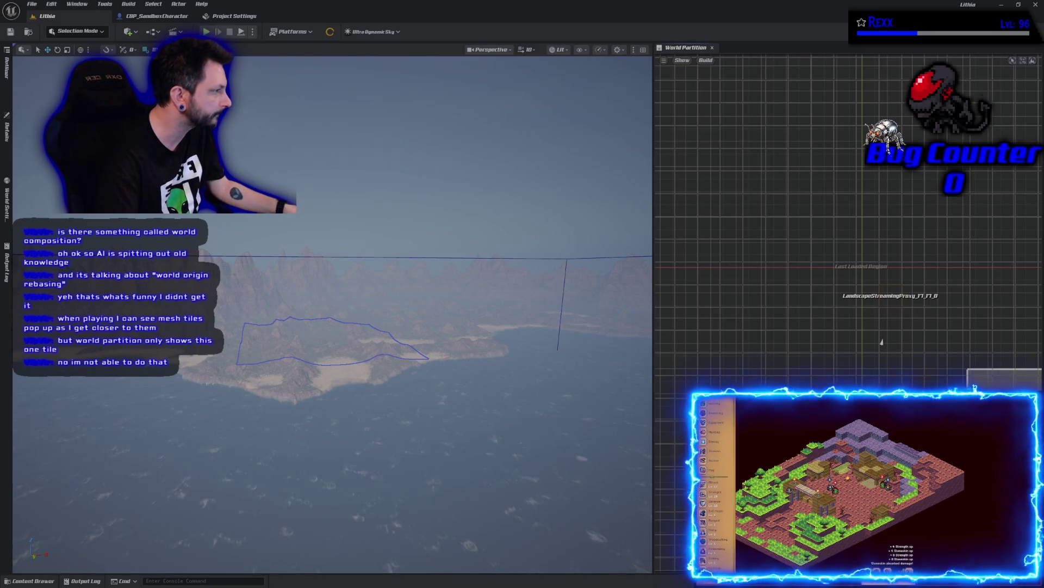
{"action": "left_click_drag", "start_coordinate": [882, 342], "coordinate": [746, 310]}
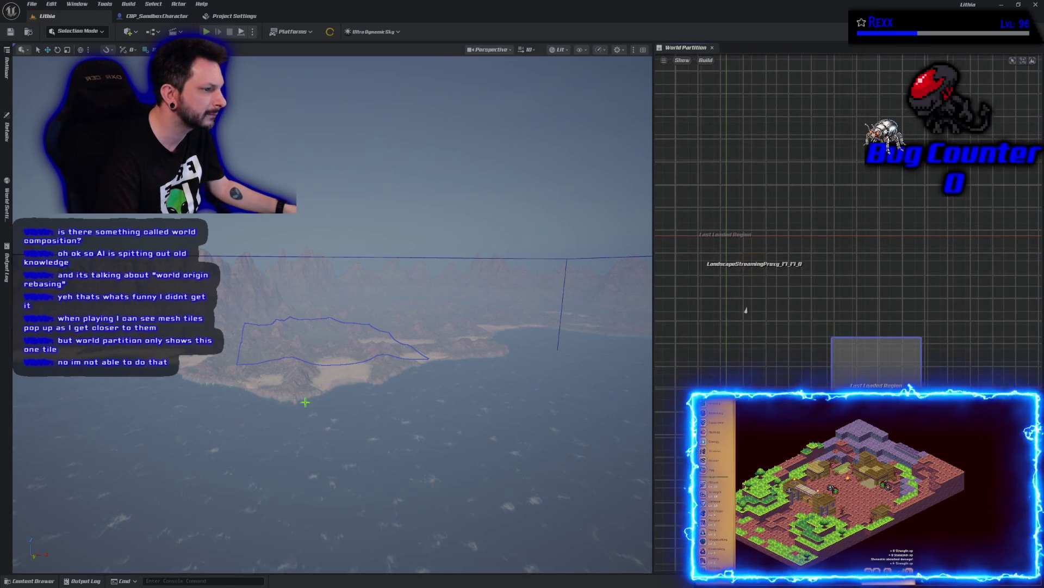
Select the foreground landscape tile and frame the World Partition map on the loaded regions.
{"action": "left_click", "coordinate": [294, 384]}
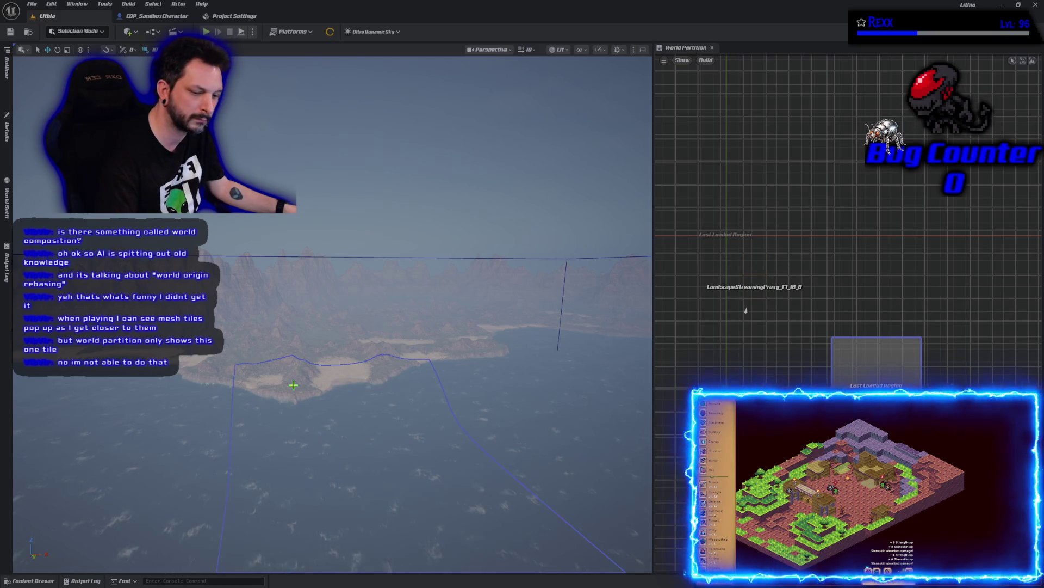
{"action": "scroll", "coordinate": [756, 298], "scroll_direction": "up", "scroll_amount": 2}
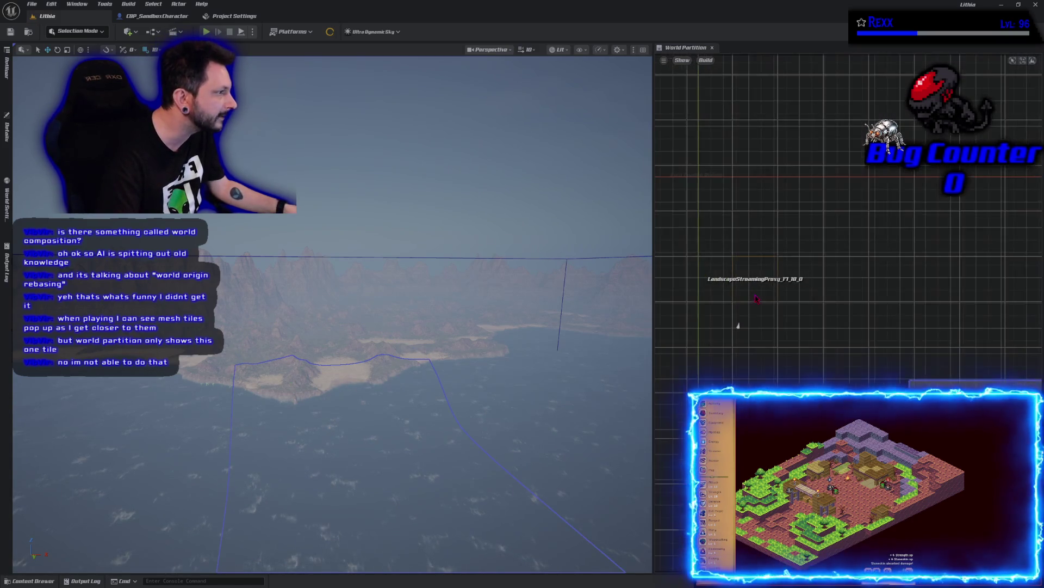
{"action": "scroll", "coordinate": [757, 298], "scroll_direction": "up", "scroll_amount": 2}
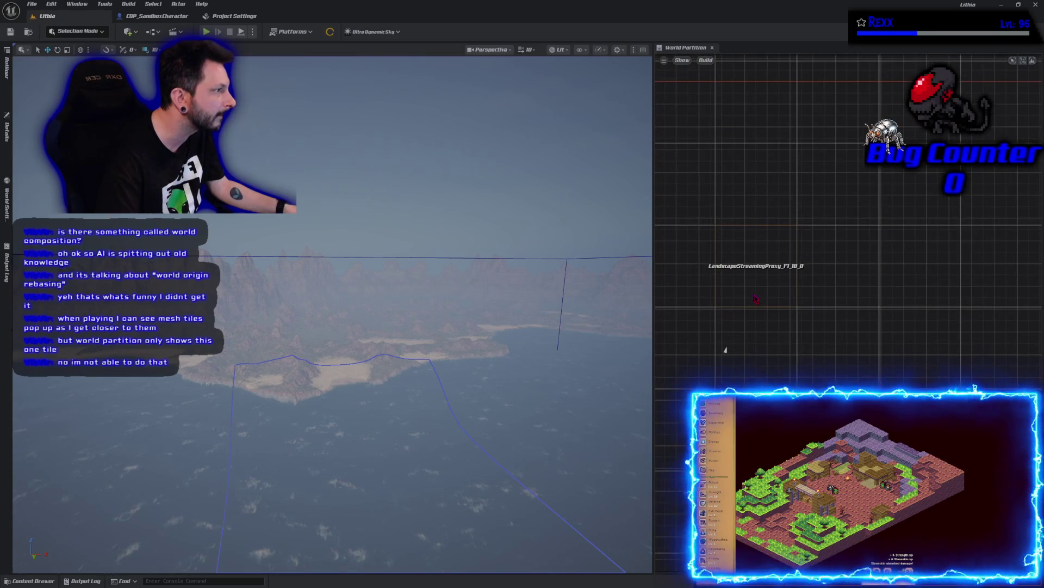
{"action": "scroll", "coordinate": [767, 319], "scroll_direction": "down", "scroll_amount": 3}
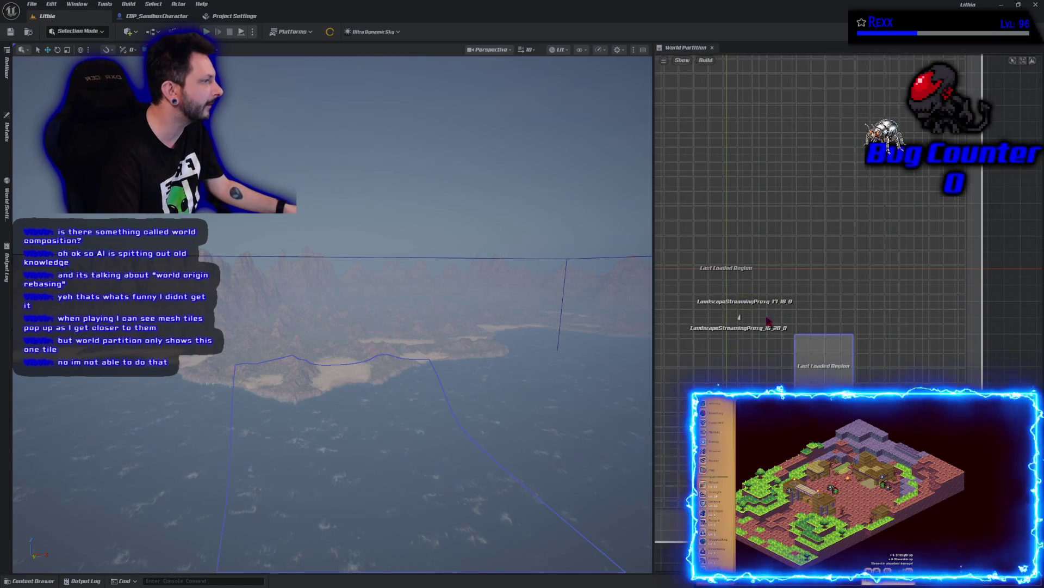
{"action": "scroll", "coordinate": [835, 282], "scroll_direction": "down", "scroll_amount": 3}
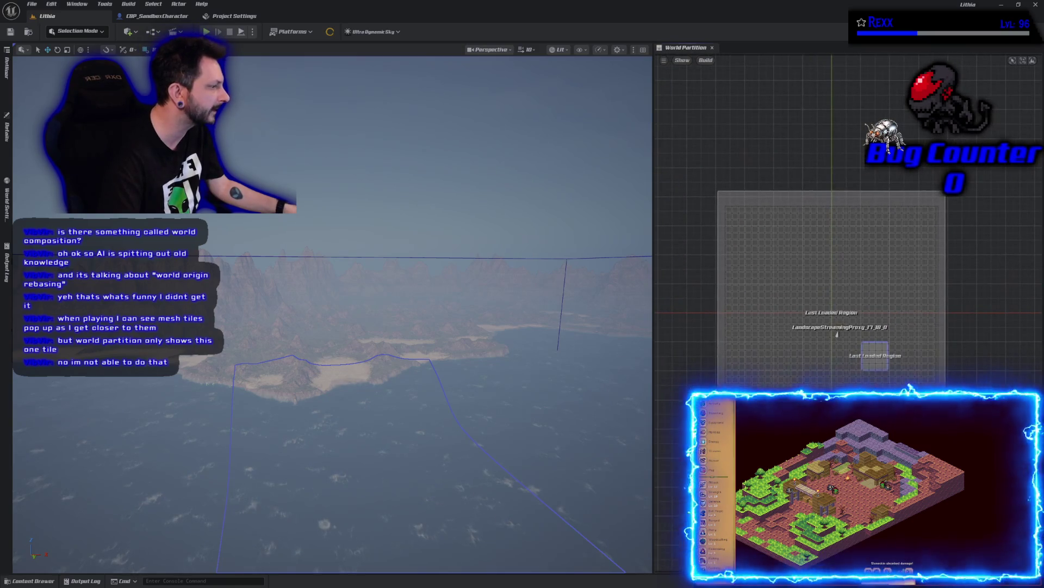
{"action": "left_click", "coordinate": [1023, 61]}
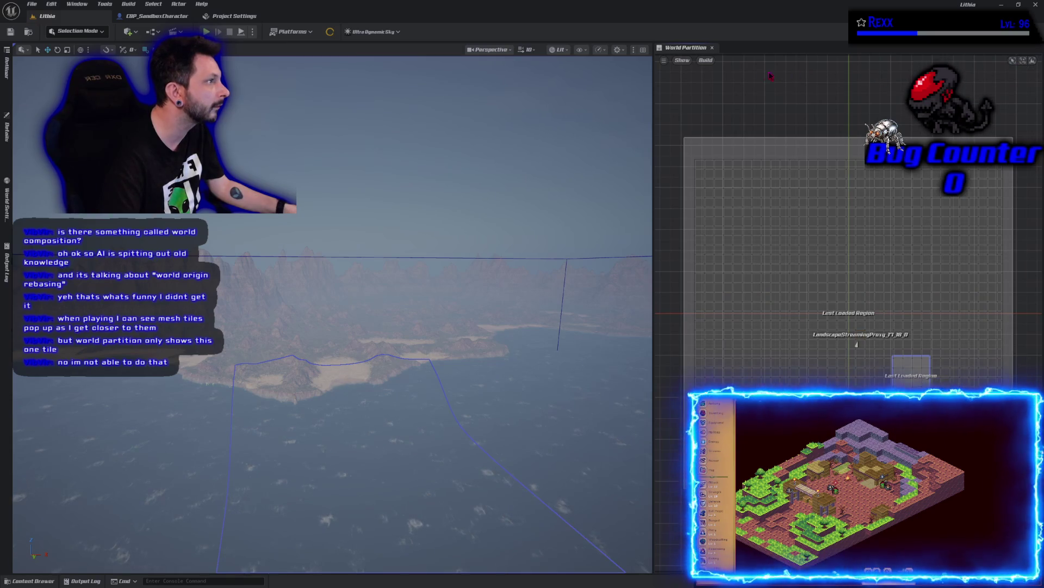
{"action": "left_click", "coordinate": [681, 62]}
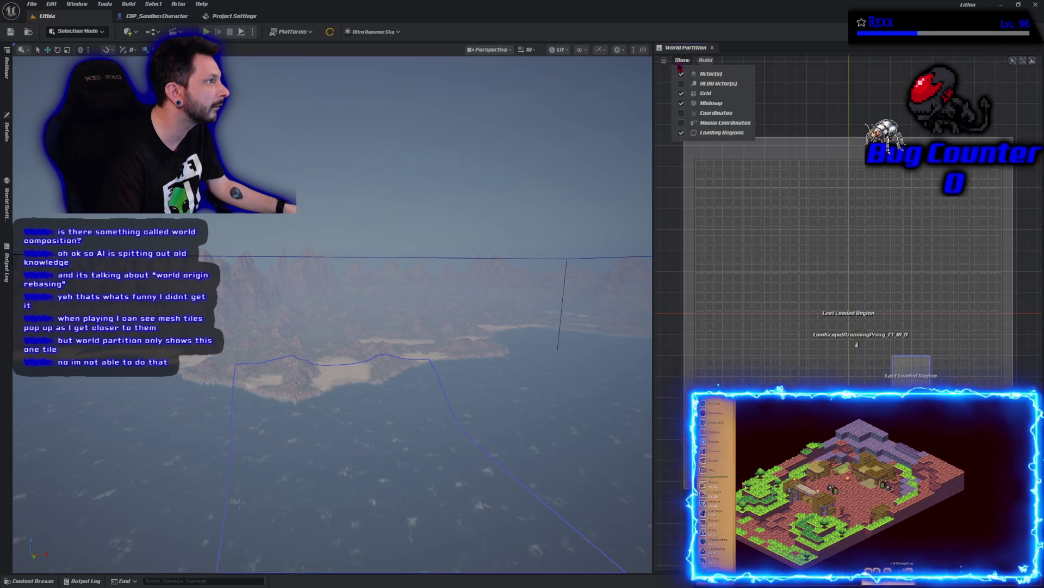
Hide the Loading Regions overlay on the World Partition map and clear a trial grid selection.
{"action": "left_click", "coordinate": [686, 133]}
{"action": "left_click", "coordinate": [680, 155]}
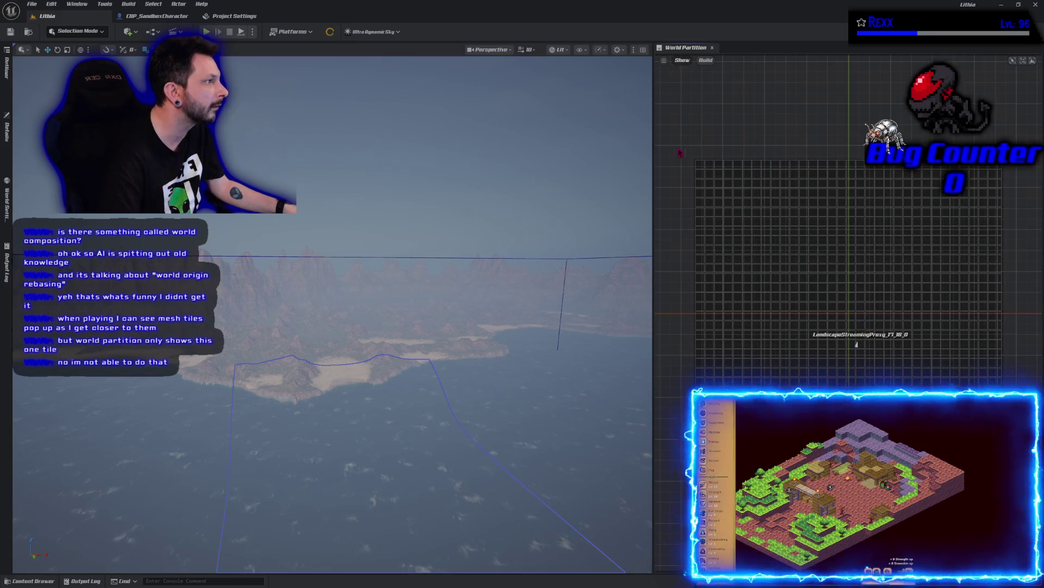
{"action": "left_click_drag", "start_coordinate": [687, 151], "coordinate": [782, 276]}
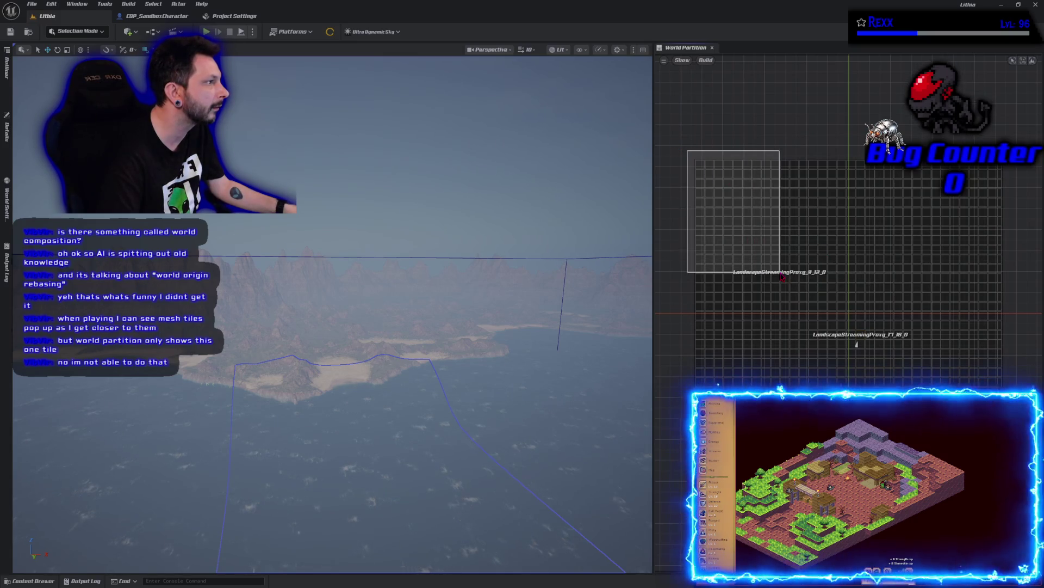
{"action": "left_click", "coordinate": [724, 333]}
Mark a grid region, unload it with Unload Selected Region(s), and turn the camera across the ocean.
{"action": "left_click_drag", "start_coordinate": [687, 143], "coordinate": [714, 187]}
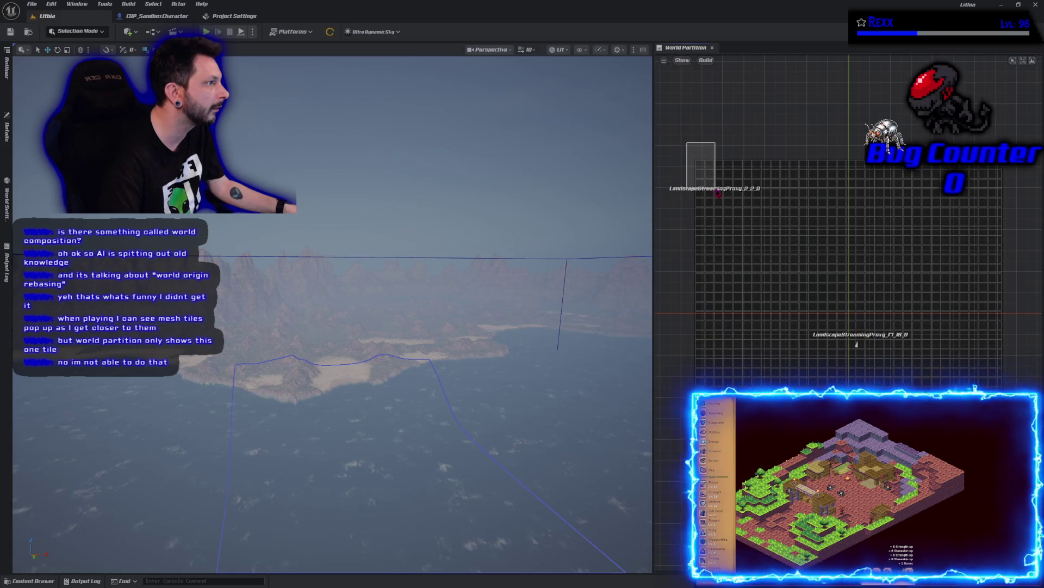
{"action": "right_click", "coordinate": [710, 185]}
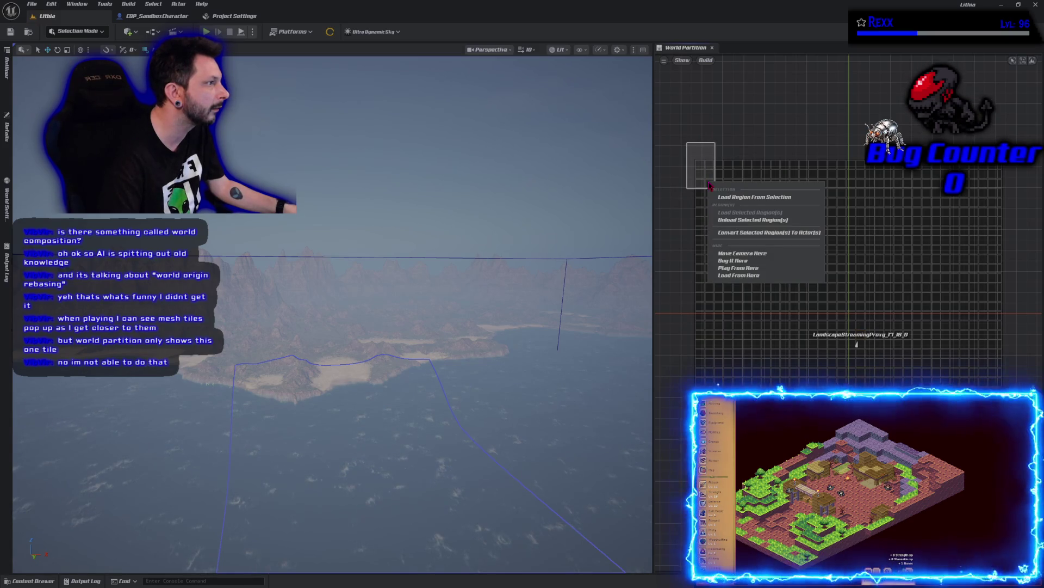
{"action": "left_click", "coordinate": [864, 334]}
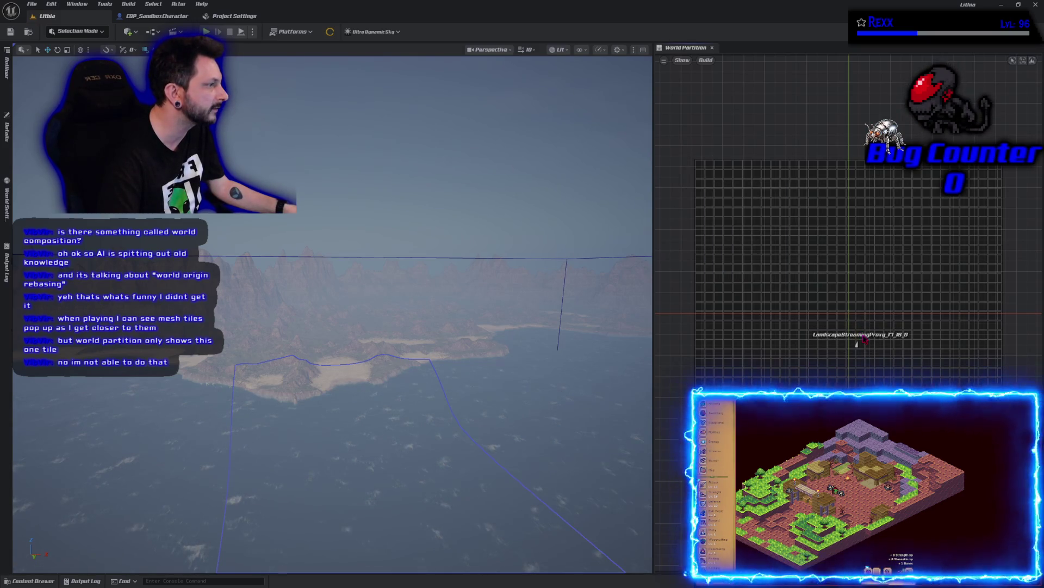
{"action": "right_click", "coordinate": [865, 338]}
{"action": "left_click", "coordinate": [903, 374]}
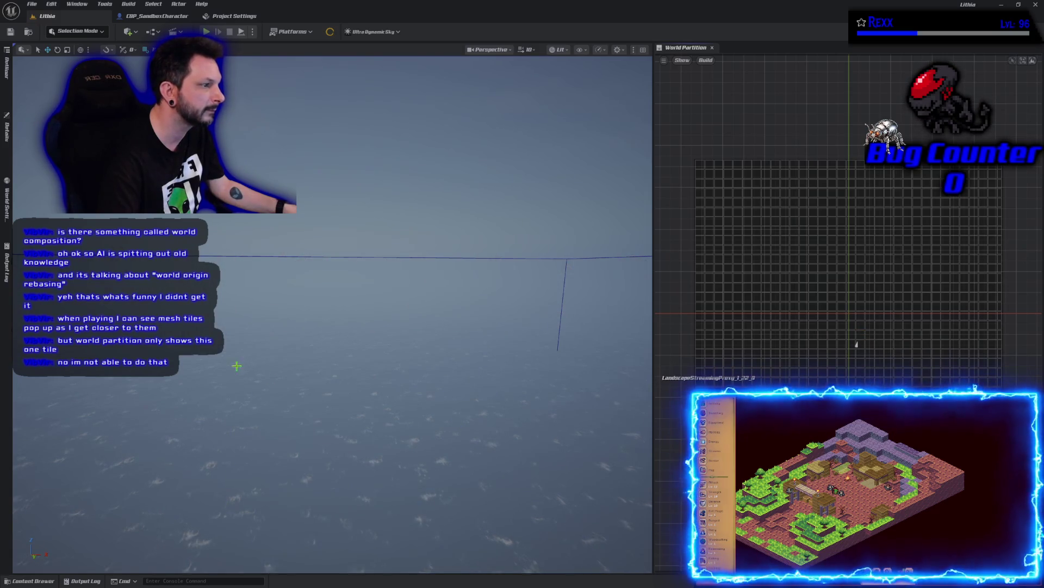
{"action": "mouse_move", "coordinate": [236, 366]}
{"action": "left_mouse_down"}
{"action": "mouse_move", "coordinate": [221, 387]}
{"action": "mouse_move", "coordinate": [188, 391]}
{"action": "mouse_move", "coordinate": [179, 315]}
{"action": "left_mouse_up"}
{"action": "scroll", "coordinate": [488, 405], "scroll_direction": "down", "scroll_amount": 5}
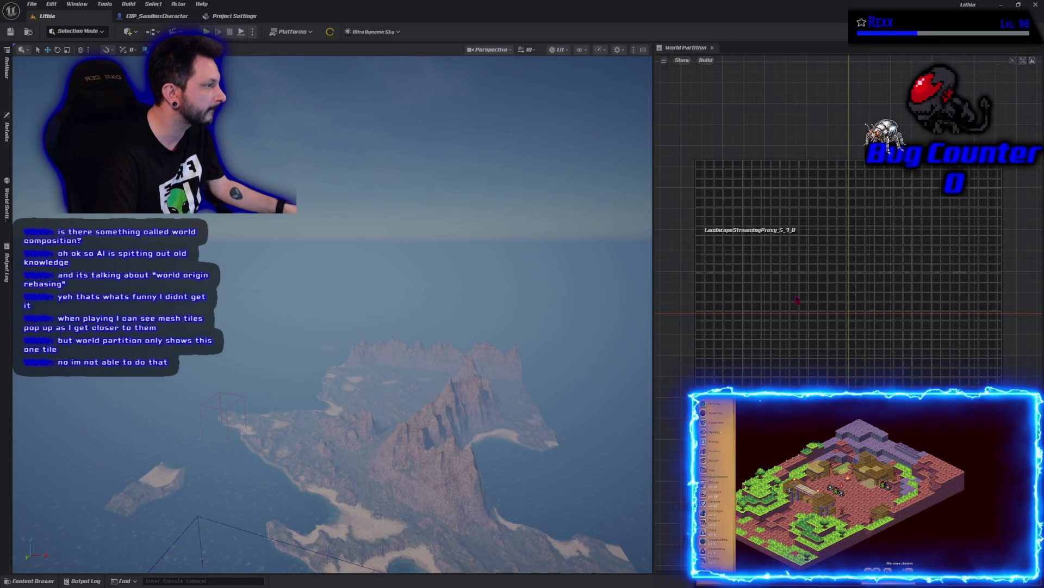
Select a large area of the grid and swing the camera close to the small sandy island.
{"action": "mouse_move", "coordinate": [689, 140]}
{"action": "left_mouse_down"}
{"action": "mouse_move", "coordinate": [776, 276]}
{"action": "mouse_move", "coordinate": [974, 392]}
{"action": "mouse_move", "coordinate": [1008, 397]}
{"action": "left_mouse_up"}
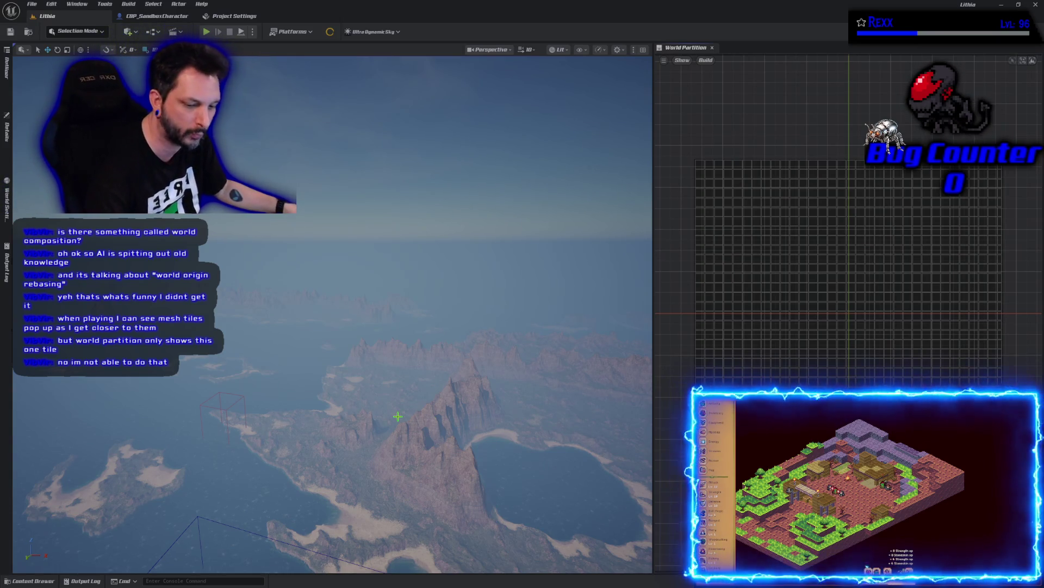
{"action": "scroll", "coordinate": [399, 417], "scroll_direction": "down", "scroll_amount": 10}
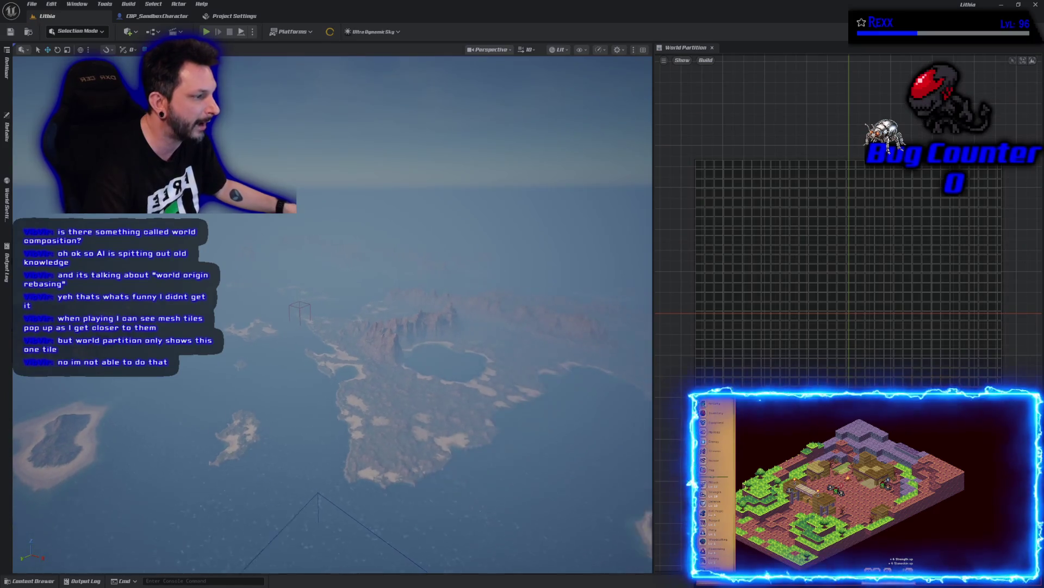
{"action": "mouse_move", "coordinate": [399, 416]}
{"action": "left_mouse_down"}
{"action": "mouse_move", "coordinate": [363, 388]}
{"action": "mouse_move", "coordinate": [363, 337]}
{"action": "left_mouse_up"}
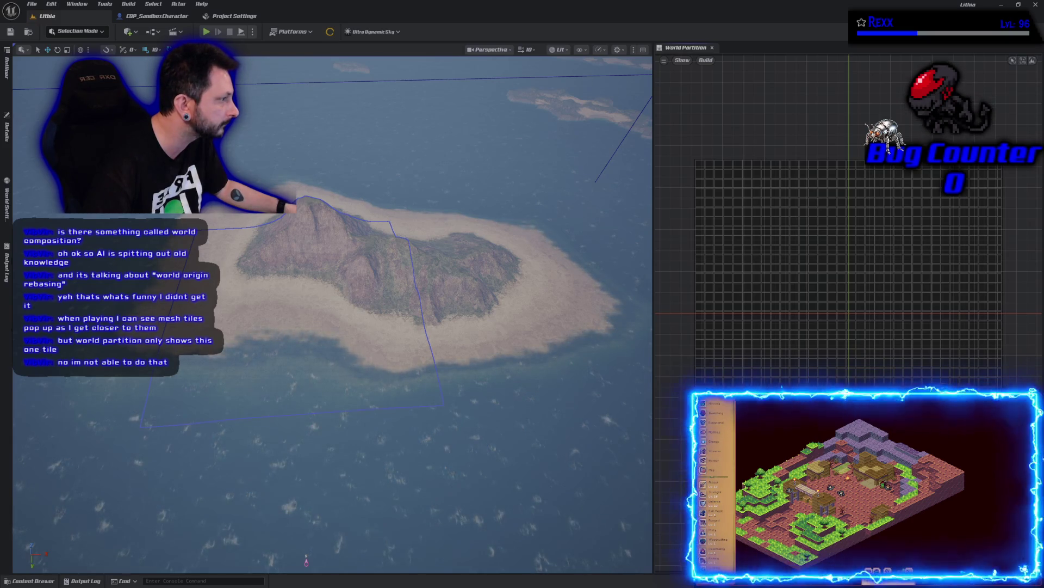
{"action": "scroll", "coordinate": [849, 218], "scroll_direction": "up", "scroll_amount": 5}
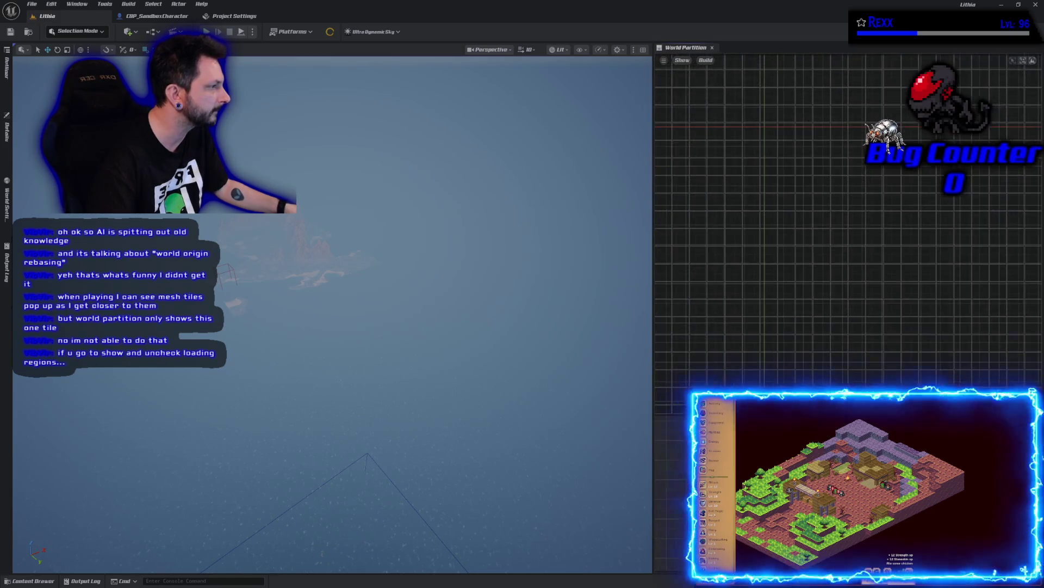
Load the chosen grid tile via Load Region From Selection so surrounding islands stream in.
{"action": "scroll", "coordinate": [870, 465], "scroll_direction": "down", "scroll_amount": 2}
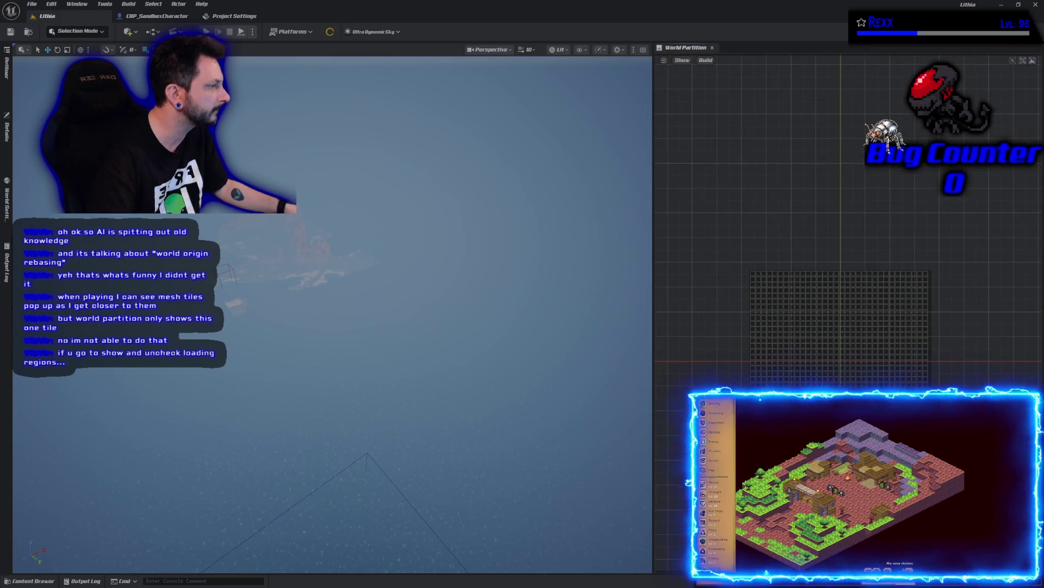
{"action": "right_click", "coordinate": [809, 316]}
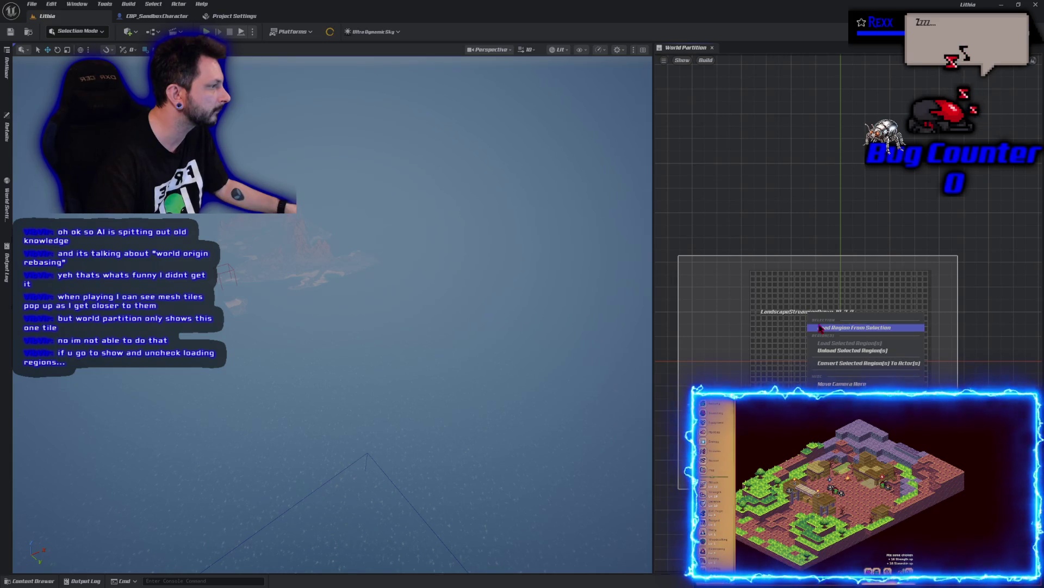
{"action": "left_click", "coordinate": [822, 328]}
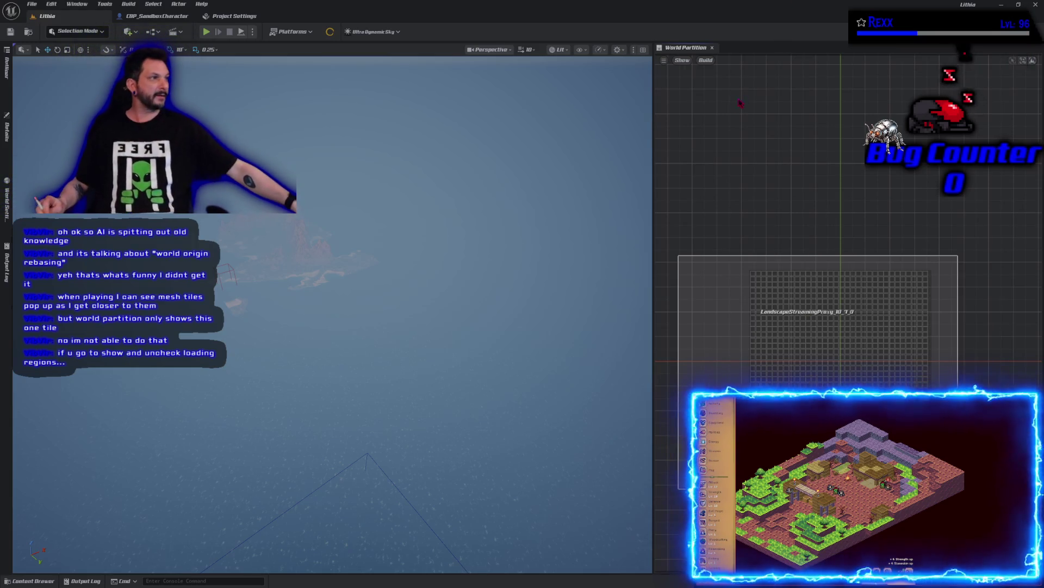
{"action": "double_click", "coordinate": [675, 66]}
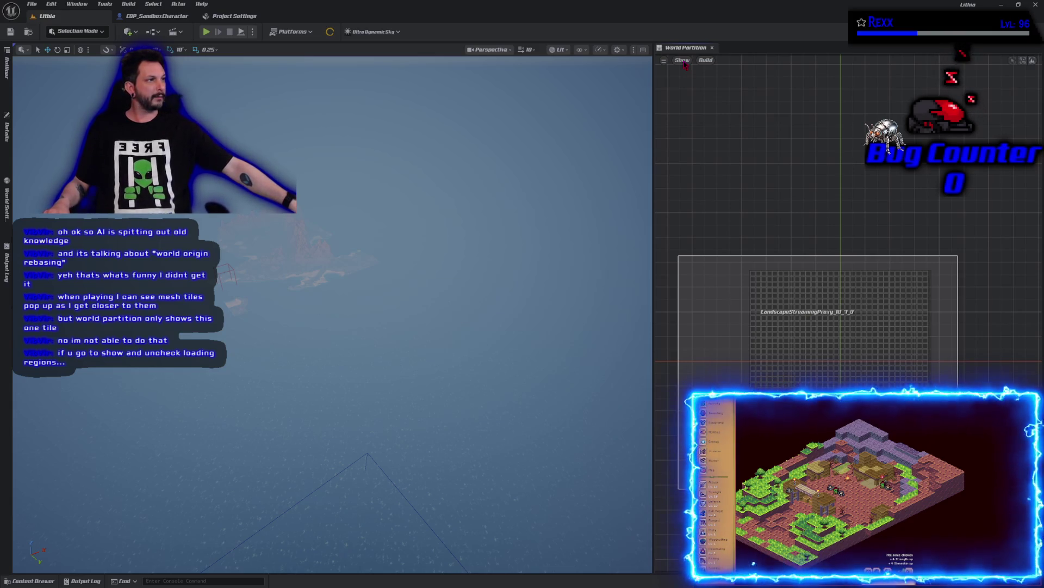
{"action": "left_click", "coordinate": [683, 60]}
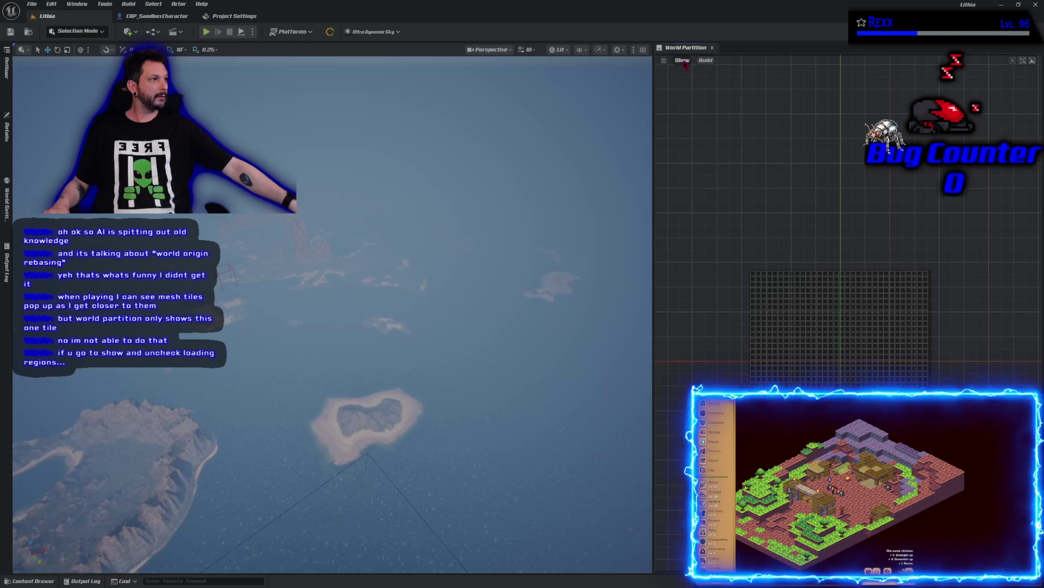
{"action": "left_click", "coordinate": [683, 61]}
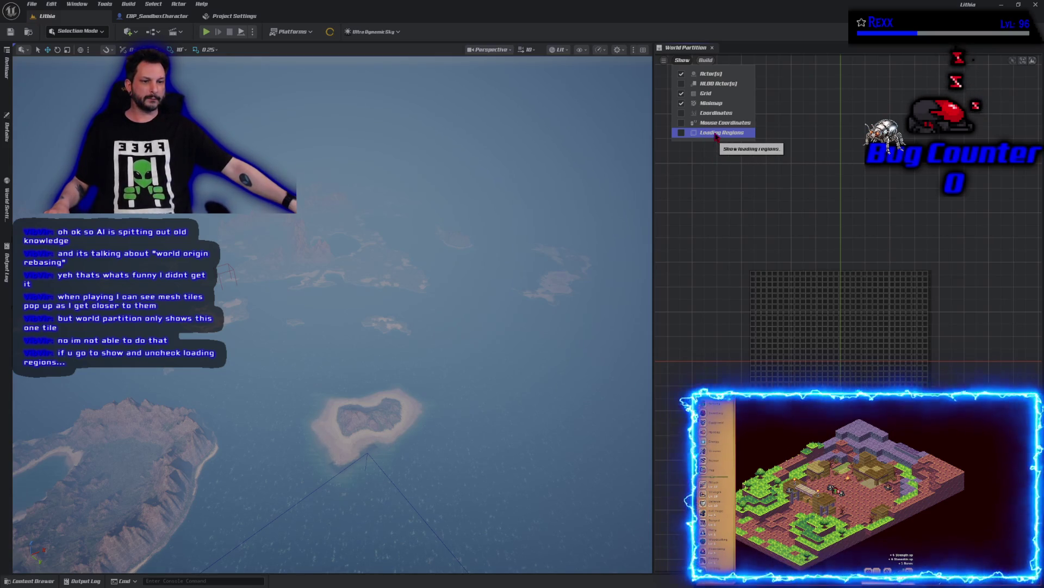
Toggle Loading Regions on then off in Show, mark a grid region, and tilt the camera toward the horizon.
{"action": "left_click", "coordinate": [716, 133]}
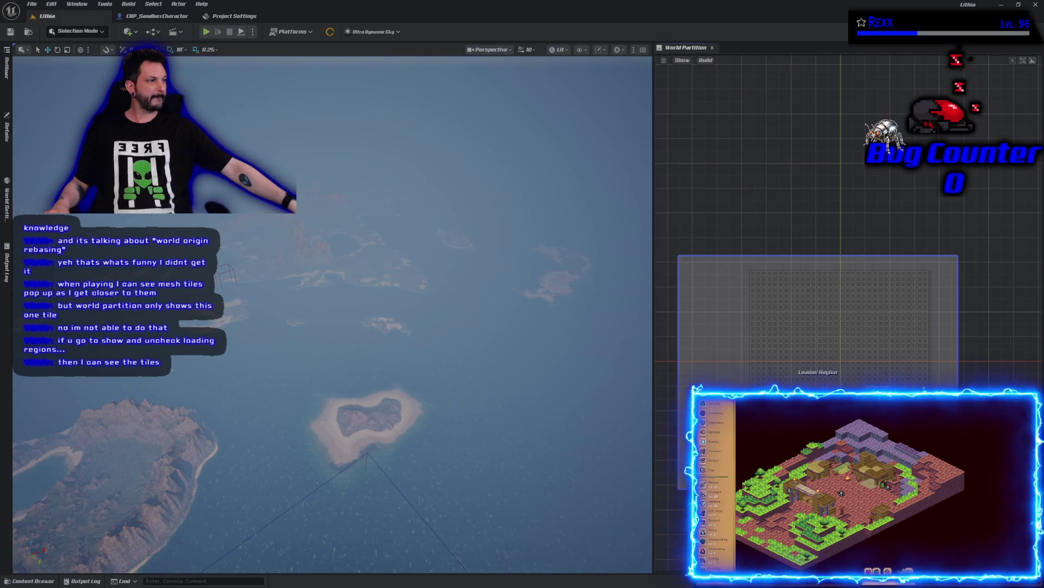
{"action": "scroll", "coordinate": [786, 419], "scroll_direction": "up", "scroll_amount": 2}
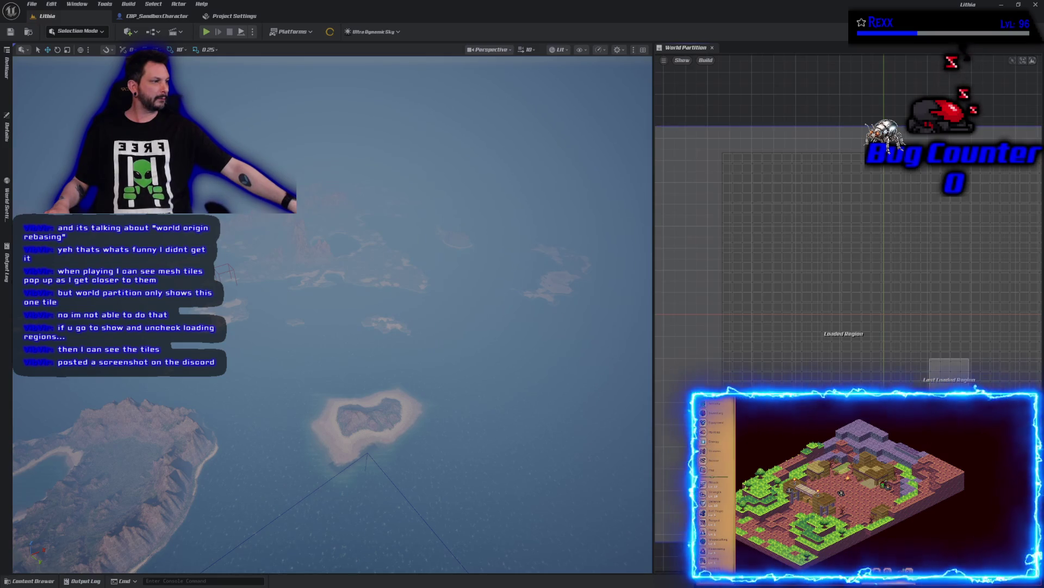
{"action": "left_click", "coordinate": [685, 61]}
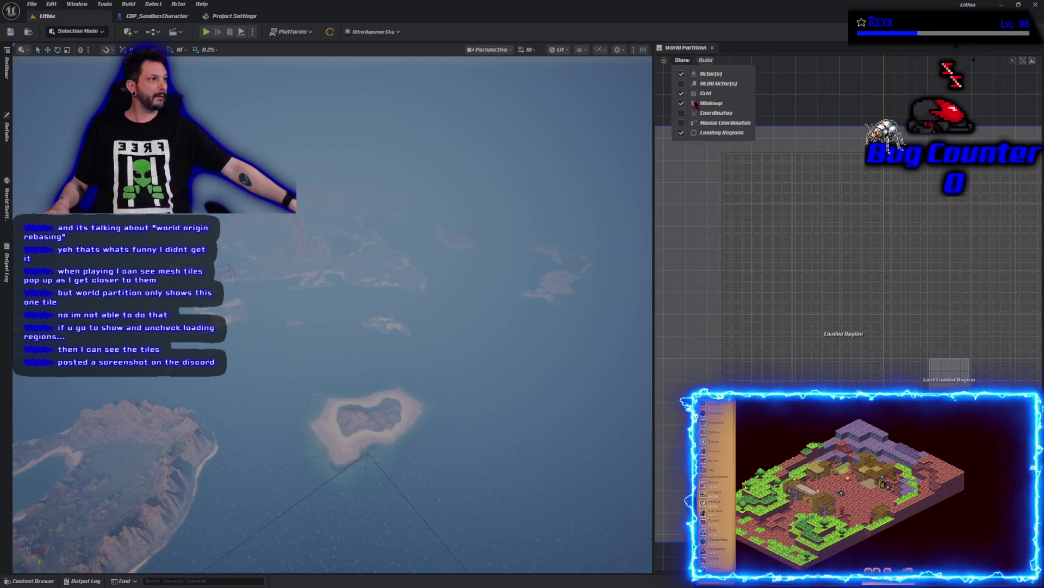
{"action": "left_click", "coordinate": [707, 135]}
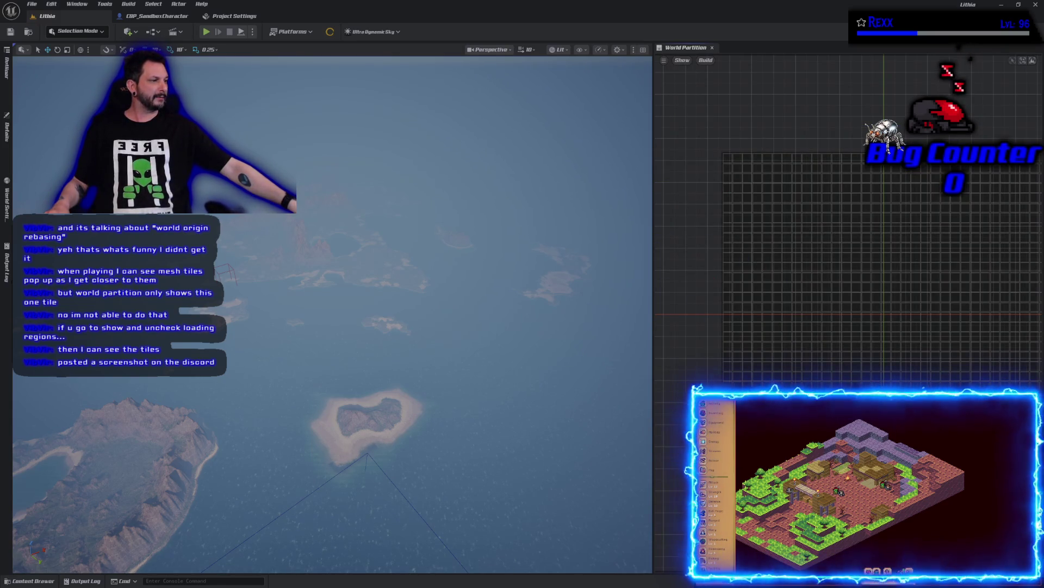
{"action": "left_click_drag", "start_coordinate": [701, 413], "coordinate": [926, 317]}
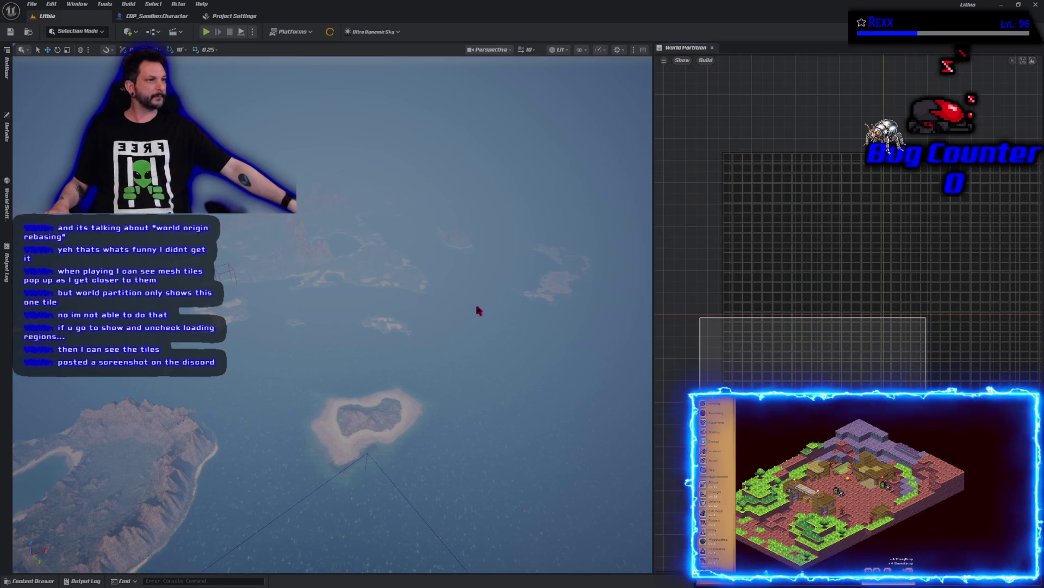
{"action": "mouse_move", "coordinate": [428, 328]}
{"action": "left_mouse_down"}
{"action": "mouse_move", "coordinate": [427, 305]}
{"action": "mouse_move", "coordinate": [427, 370]}
{"action": "mouse_move", "coordinate": [452, 438]}
{"action": "left_mouse_up"}
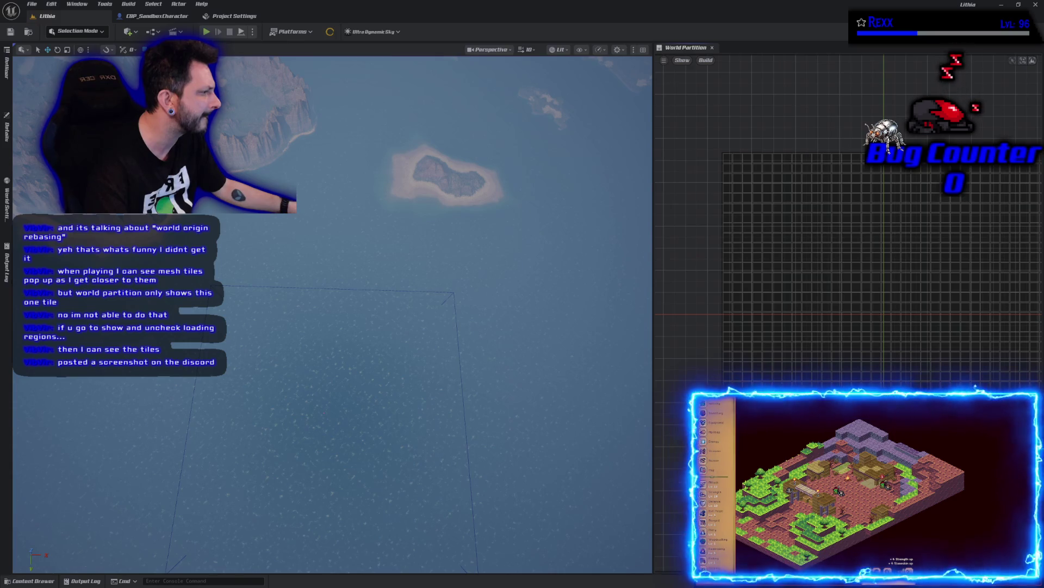
Fly to the small island, select its landscape tile and delete it.
{"action": "mouse_move", "coordinate": [451, 438]}
{"action": "left_mouse_down"}
{"action": "mouse_move", "coordinate": [440, 256]}
{"action": "mouse_move", "coordinate": [430, 304]}
{"action": "mouse_move", "coordinate": [381, 326]}
{"action": "mouse_move", "coordinate": [372, 309]}
{"action": "left_mouse_up"}
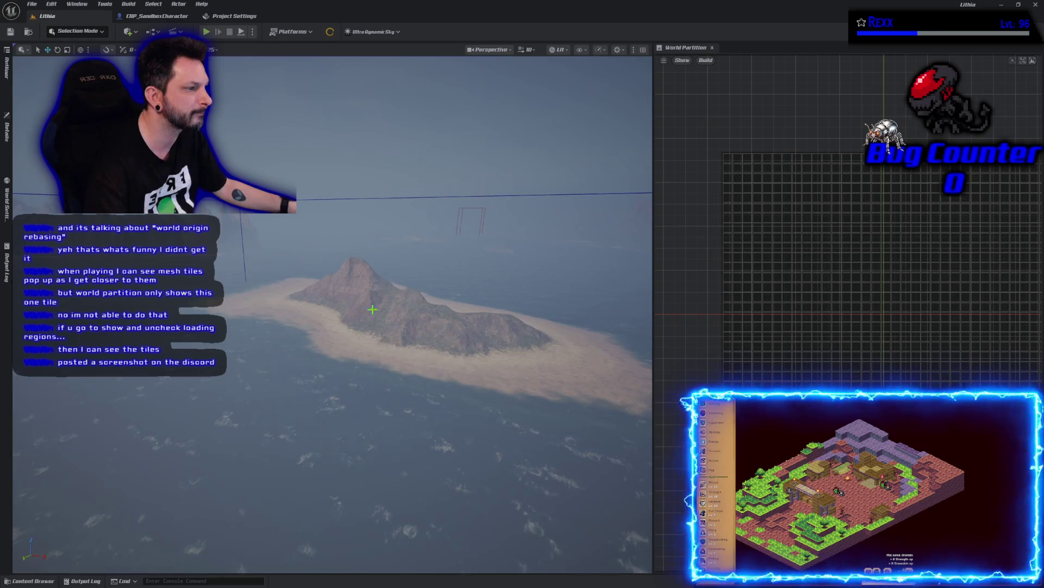
{"action": "left_click", "coordinate": [306, 308]}
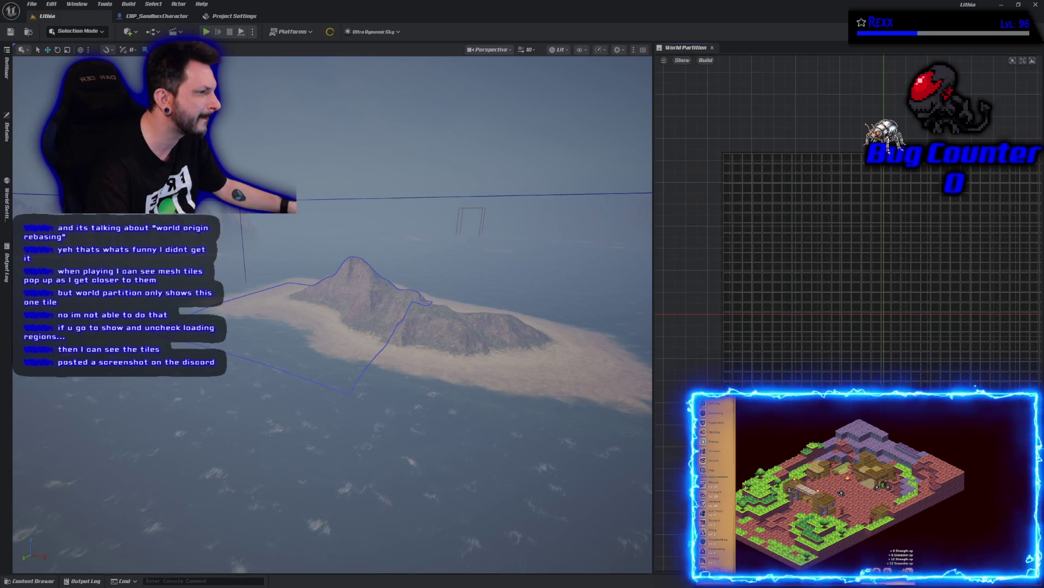
{"action": "key", "text": "Delete"}
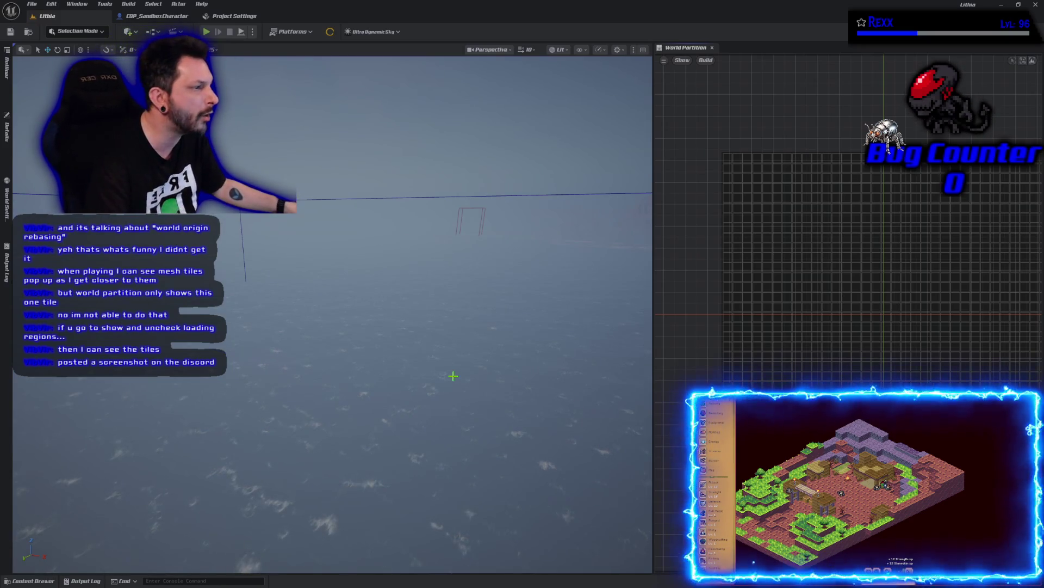
Mark a grid region and frame the camera above the large mountainous island.
{"action": "left_click_drag", "start_coordinate": [451, 373], "coordinate": [479, 402]}
{"action": "left_click_drag", "start_coordinate": [326, 326], "coordinate": [359, 353]}
{"action": "left_click_drag", "start_coordinate": [453, 375], "coordinate": [453, 375]}
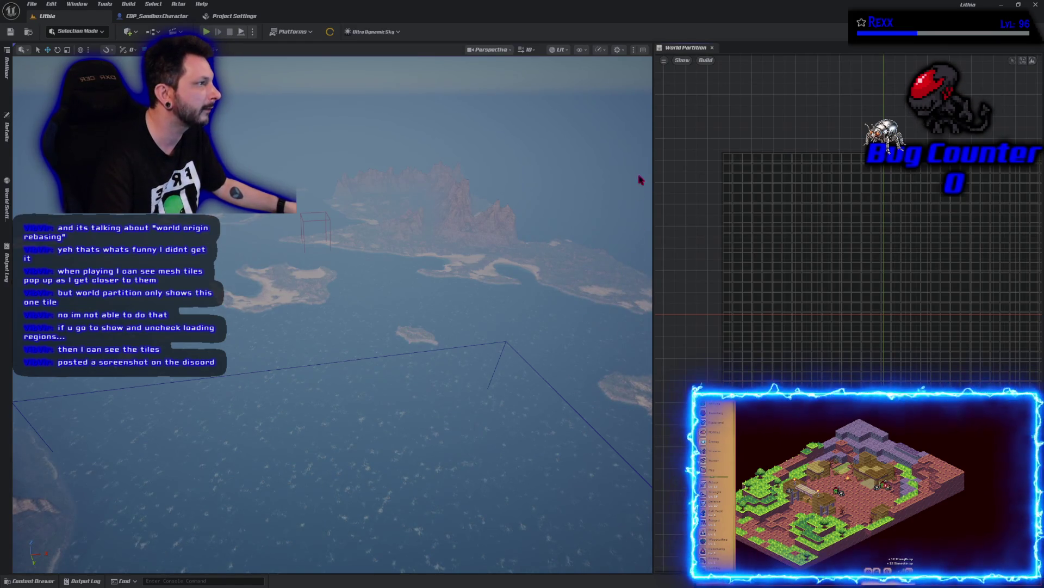
{"action": "scroll", "coordinate": [791, 301], "scroll_direction": "down", "scroll_amount": 3}
{"action": "mouse_move", "coordinate": [761, 277]}
{"action": "left_mouse_down"}
{"action": "mouse_move", "coordinate": [924, 380]}
{"action": "mouse_move", "coordinate": [1042, 435]}
{"action": "left_mouse_up"}
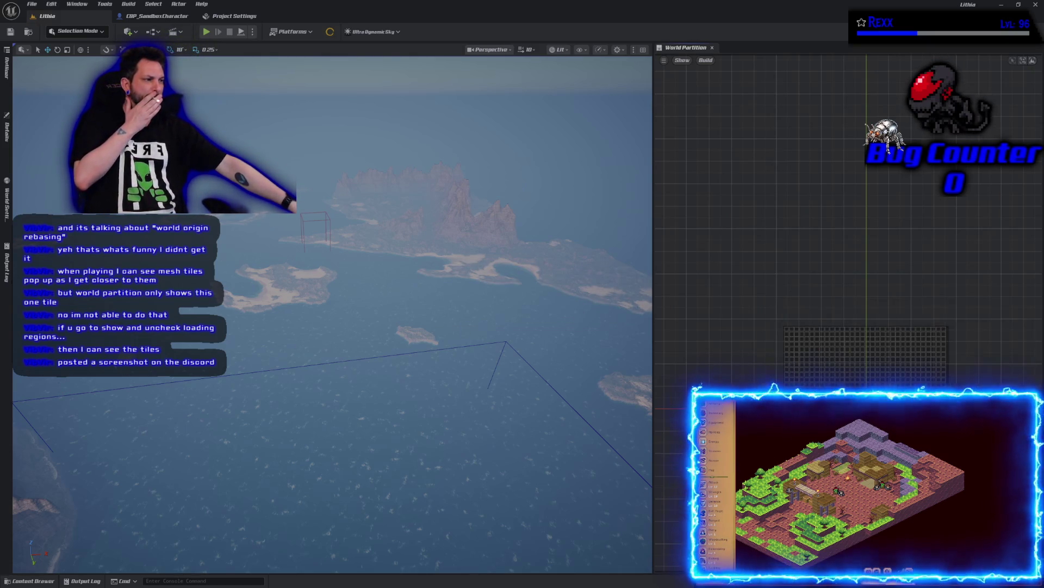
{"action": "left_click_drag", "start_coordinate": [521, 430], "coordinate": [520, 354]}
{"action": "key", "text": "f"}
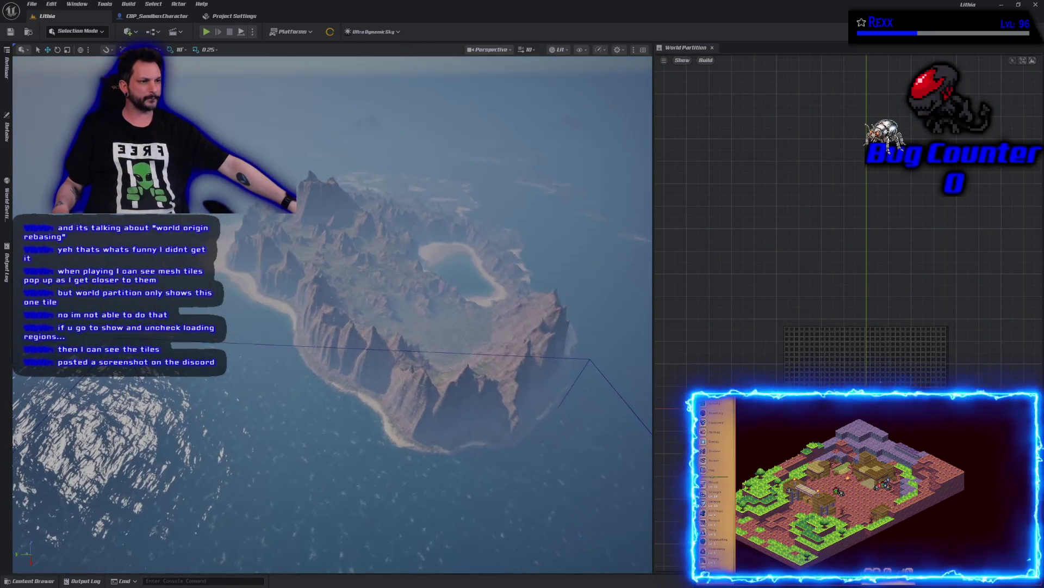
Dismiss the tile's context menu, re-enable Loading Regions, recentre the grid, and tilt the camera up.
{"action": "right_click", "coordinate": [342, 310]}
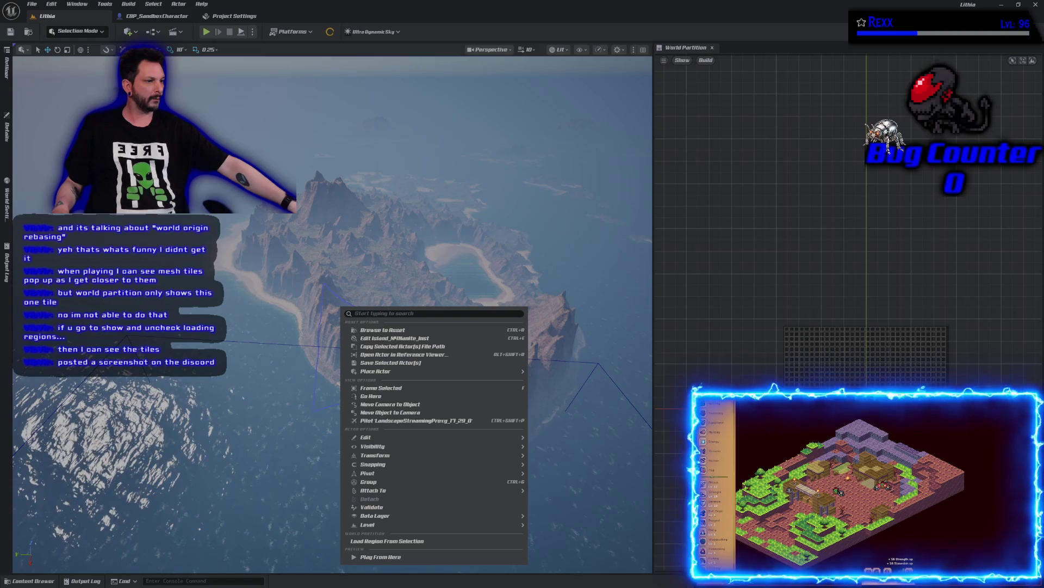
{"action": "key", "text": "Escape"}
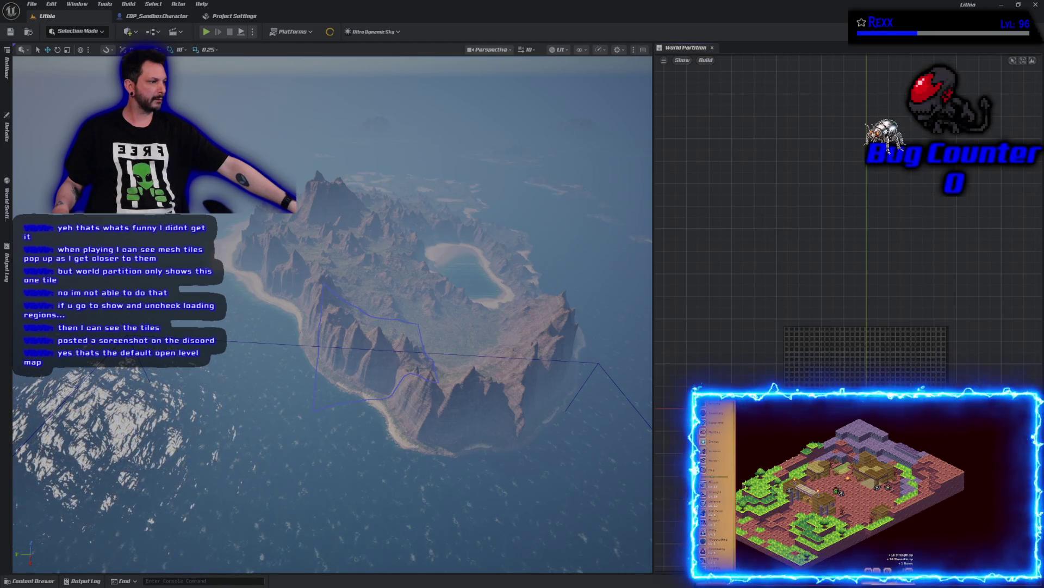
{"action": "left_click", "coordinate": [682, 62]}
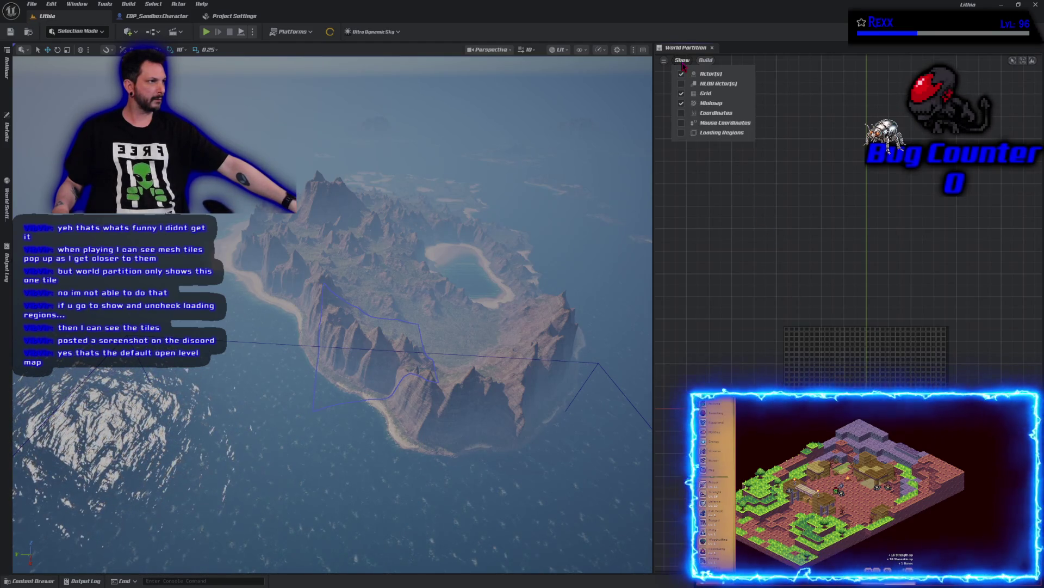
{"action": "left_click", "coordinate": [708, 134]}
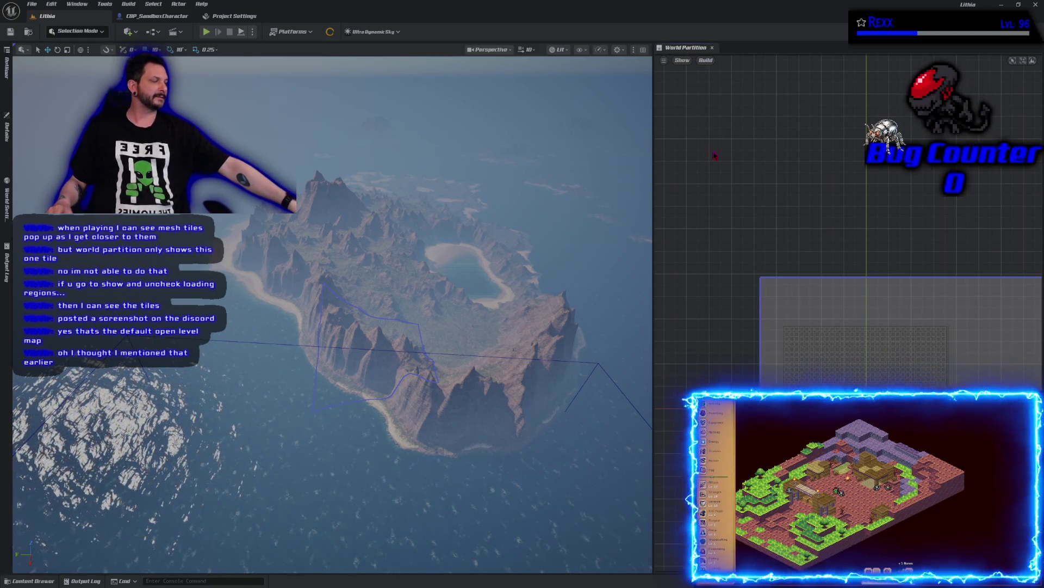
{"action": "left_click_drag", "start_coordinate": [714, 156], "coordinate": [649, 134]}
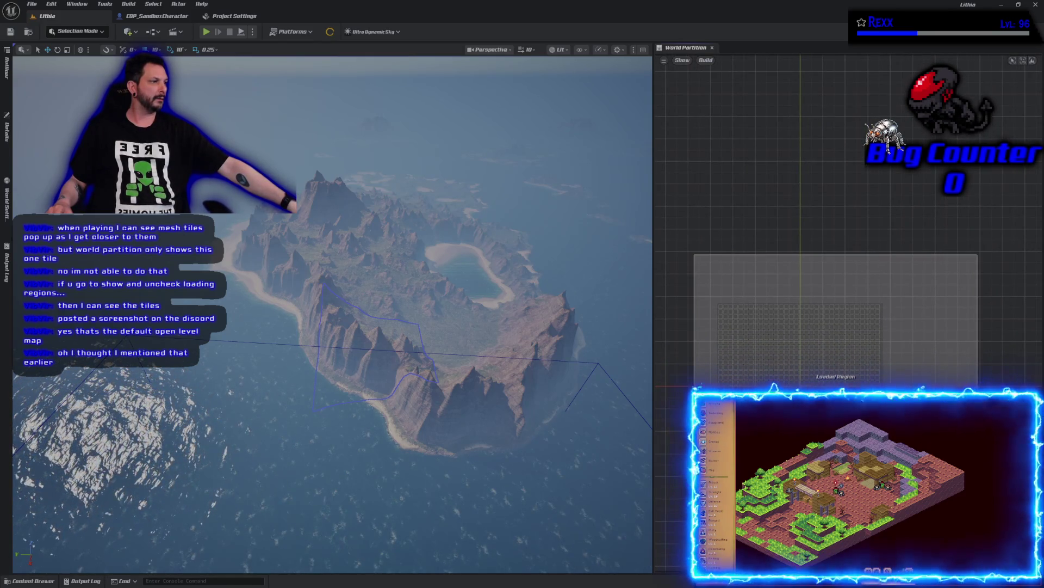
{"action": "left_click_drag", "start_coordinate": [562, 408], "coordinate": [562, 305]}
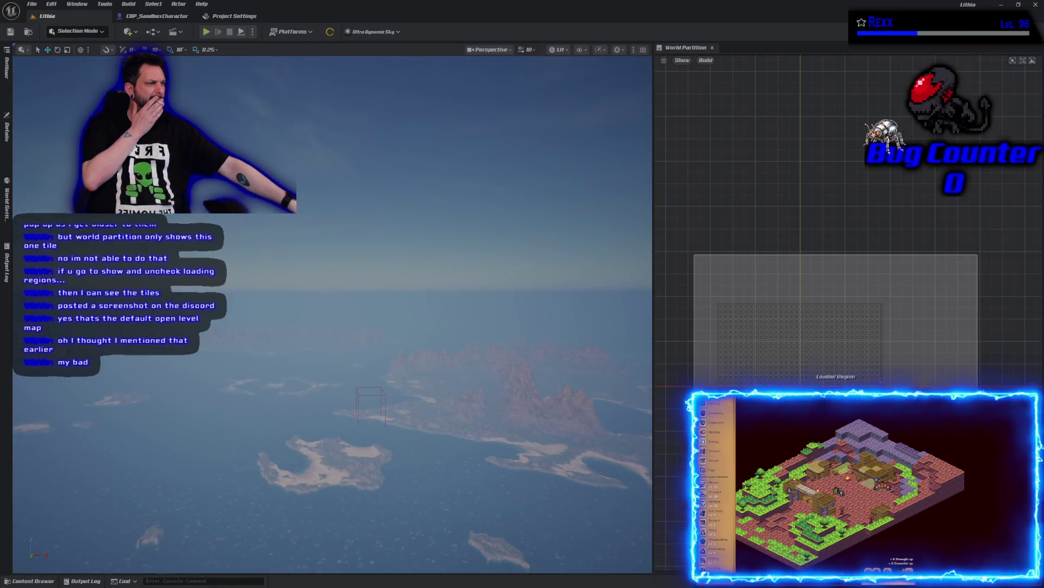
Zoom the World Partition map in and out with the mouse wheel.
{"action": "scroll", "coordinate": [333, 314], "scroll_direction": "up", "scroll_amount": 5}
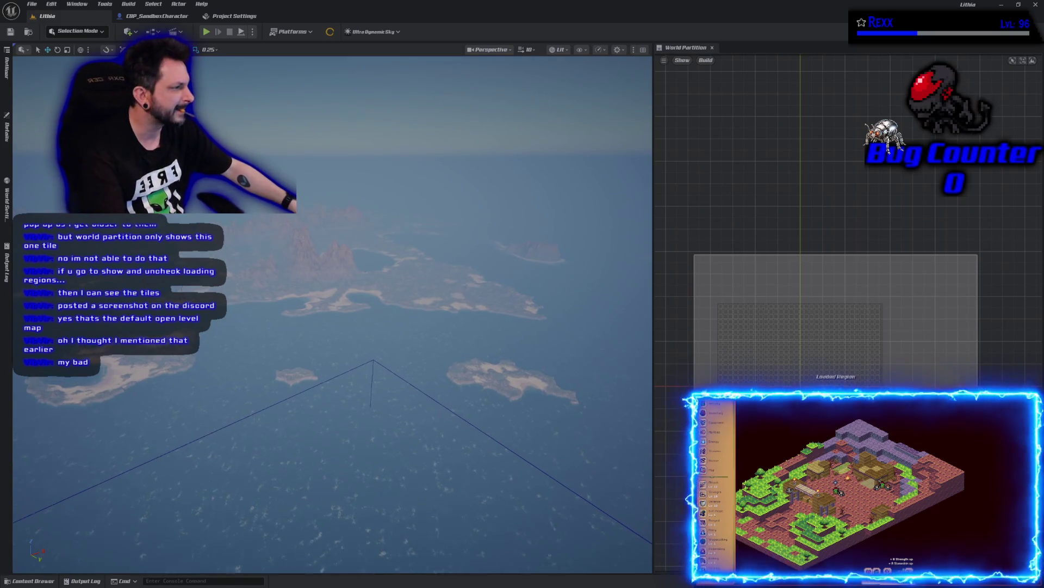
{"action": "scroll", "coordinate": [333, 314], "scroll_direction": "up", "scroll_amount": 5}
{"action": "scroll", "coordinate": [333, 314], "scroll_direction": "up", "scroll_amount": 5}
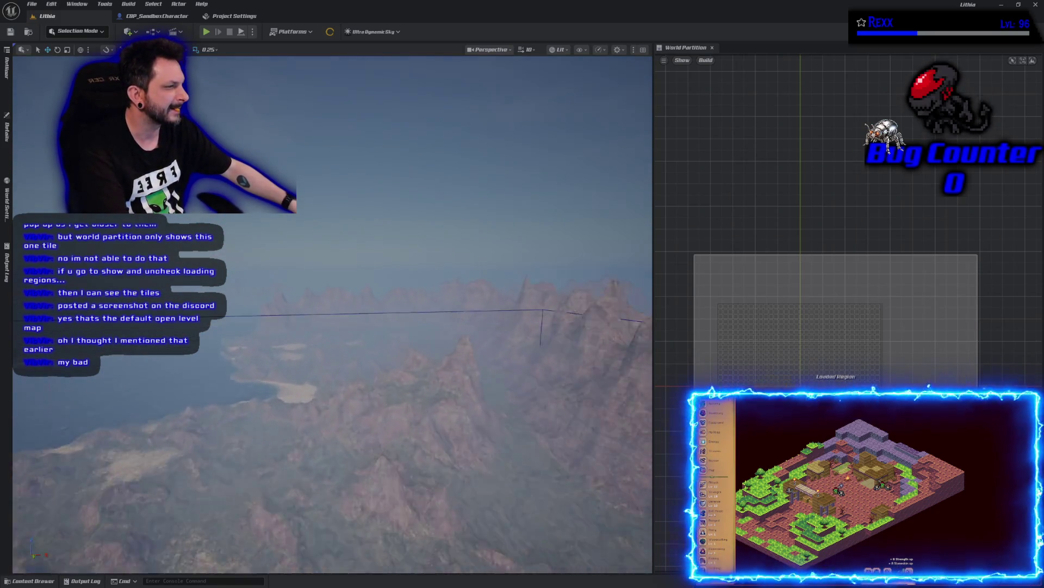
{"action": "scroll", "coordinate": [333, 314], "scroll_direction": "down", "scroll_amount": 5}
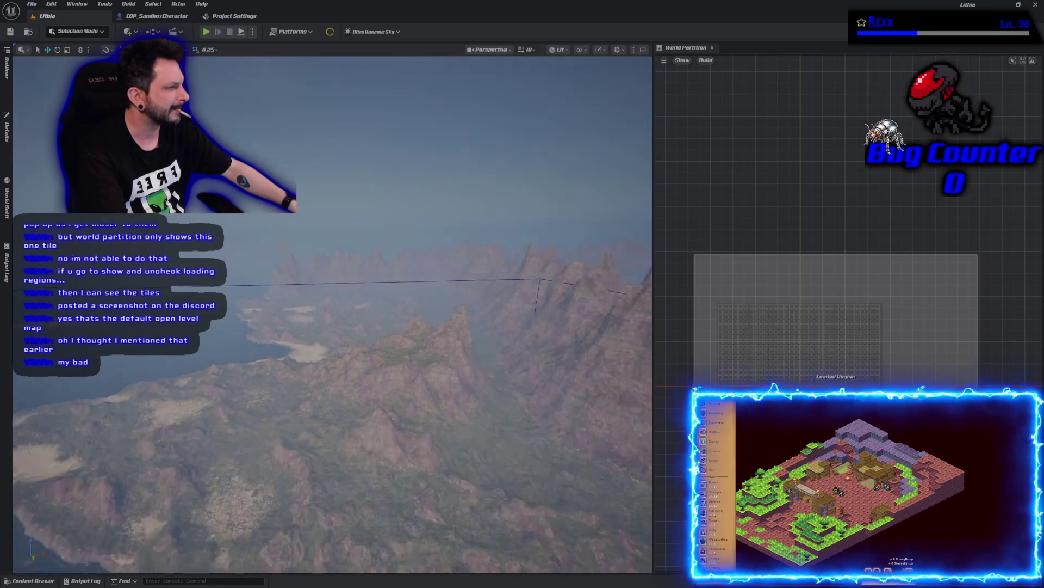
{"action": "scroll", "coordinate": [781, 564], "scroll_direction": "up", "scroll_amount": 1}
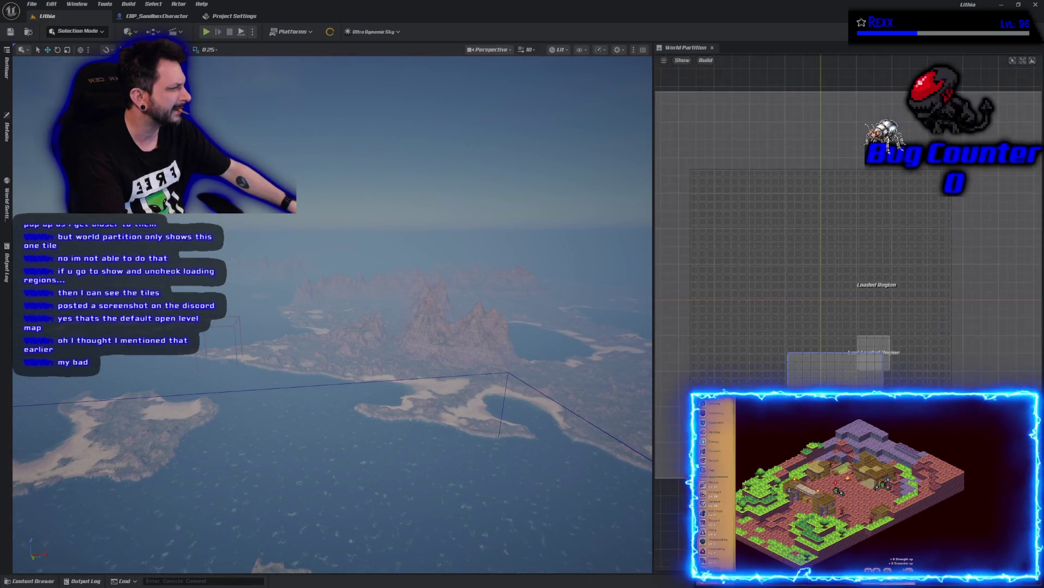
{"action": "scroll", "coordinate": [767, 539], "scroll_direction": "down", "scroll_amount": 1}
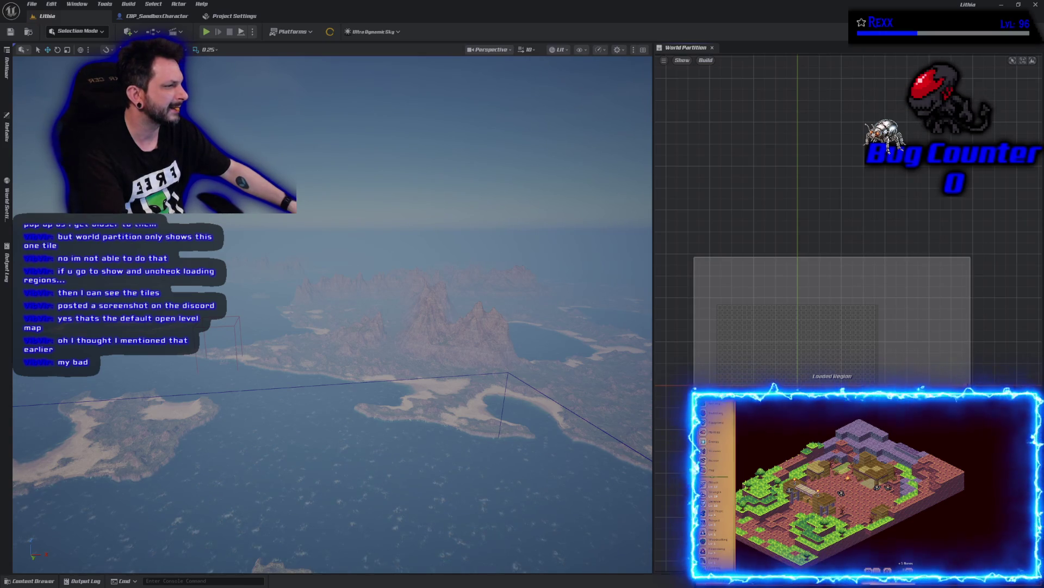
Fly the camera forward and up toward the mountains, then turn left across the islands.
{"action": "mouse_move", "coordinate": [514, 452]}
{"action": "left_mouse_down"}
{"action": "mouse_move", "coordinate": [513, 408]}
{"action": "mouse_move", "coordinate": [392, 405]}
{"action": "mouse_move", "coordinate": [386, 438]}
{"action": "left_mouse_up"}
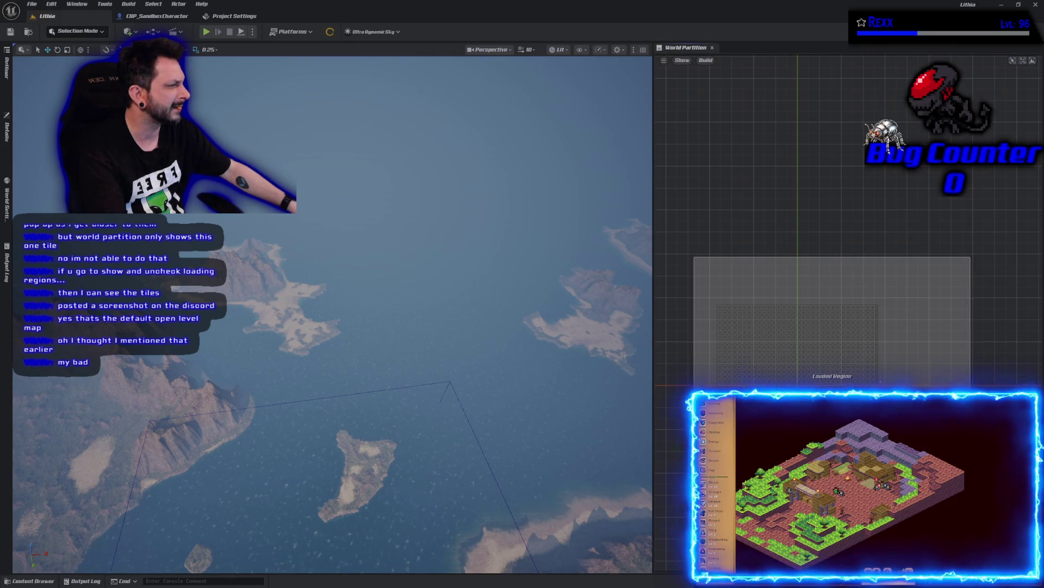
{"action": "left_click_drag", "start_coordinate": [635, 427], "coordinate": [626, 392]}
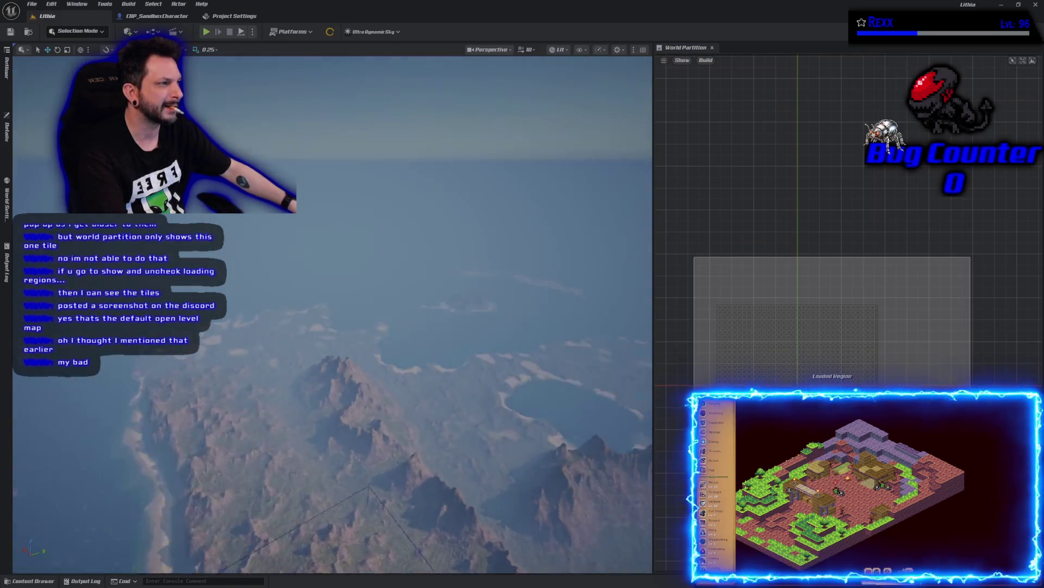
{"action": "mouse_move", "coordinate": [332, 315]}
{"action": "left_mouse_down"}
{"action": "mouse_move", "coordinate": [332, 294]}
{"action": "mouse_move", "coordinate": [331, 318]}
{"action": "mouse_move", "coordinate": [332, 297]}
{"action": "mouse_move", "coordinate": [332, 307]}
{"action": "left_mouse_up"}
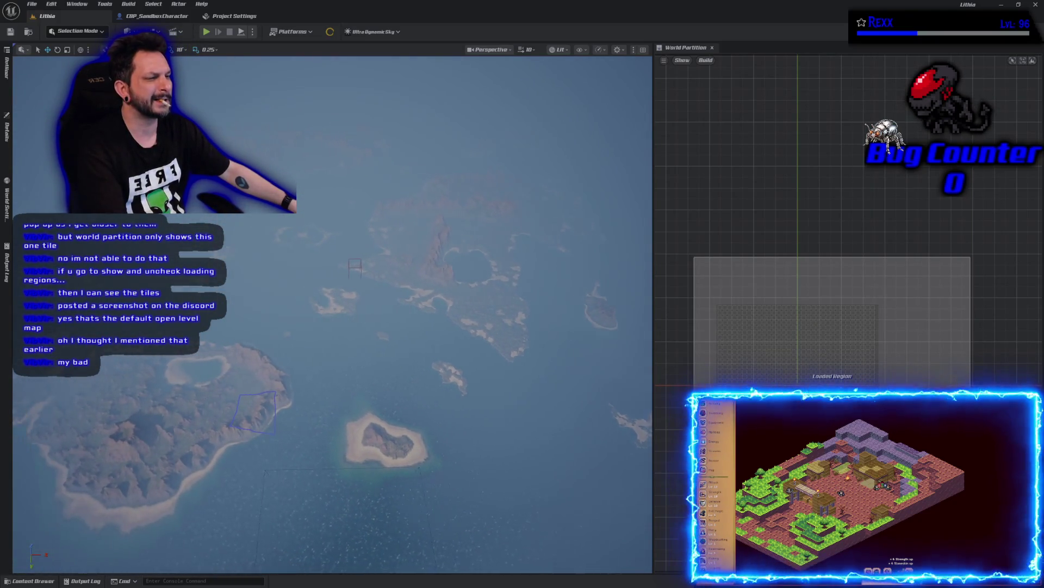
{"action": "left_click_drag", "start_coordinate": [592, 404], "coordinate": [559, 403]}
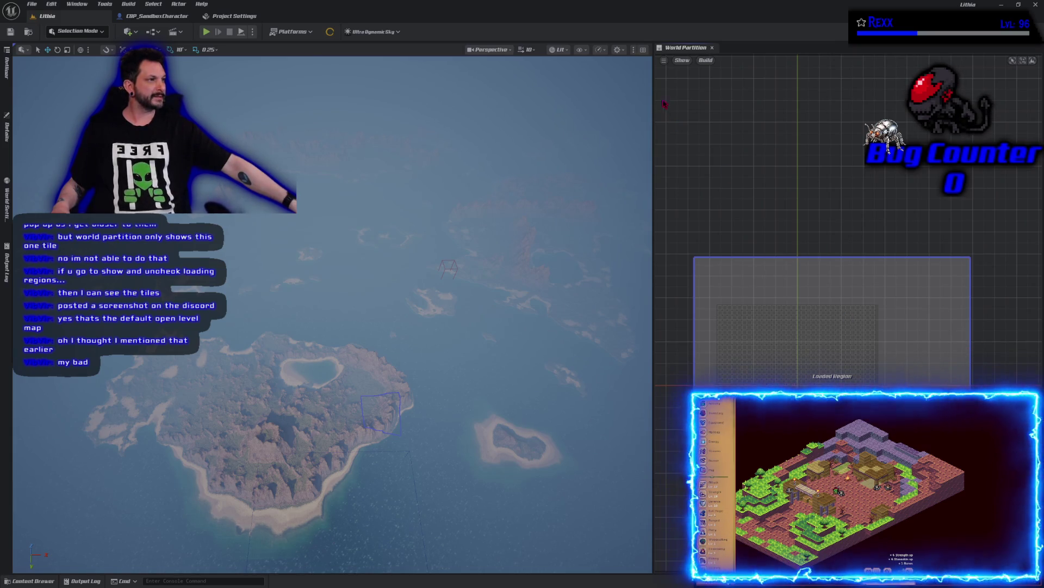
{"action": "left_click", "coordinate": [684, 61]}
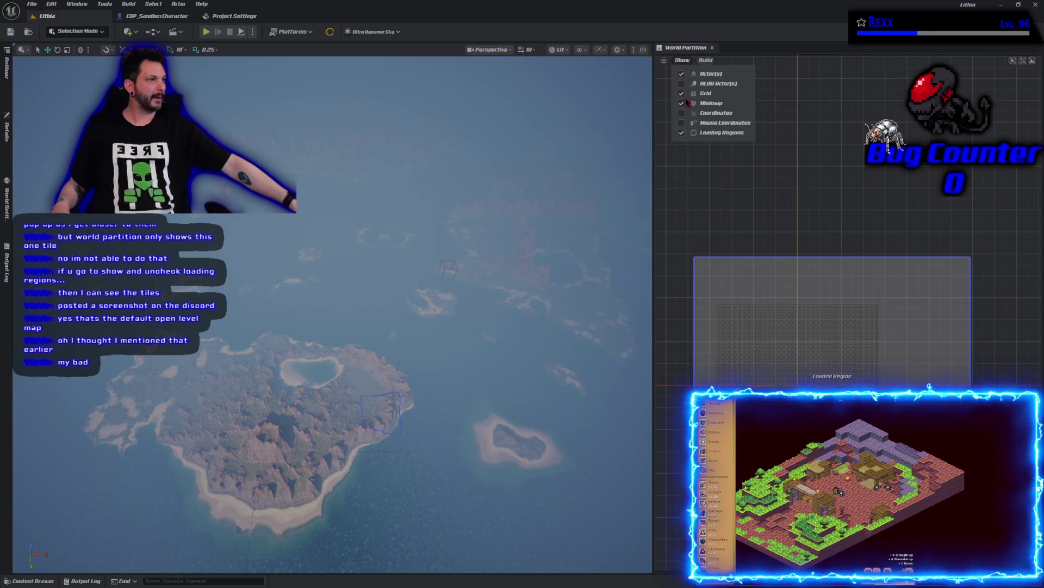
Turn off Loading Regions display and zoom into the World Partition grid.
{"action": "left_click", "coordinate": [707, 133]}
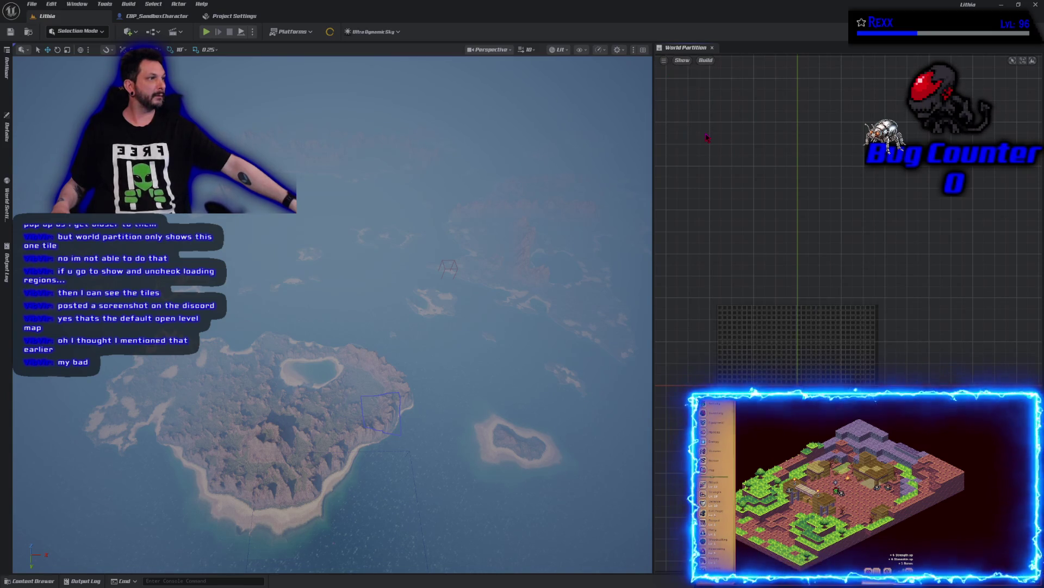
{"action": "scroll", "coordinate": [959, 352], "scroll_direction": "up", "scroll_amount": 5}
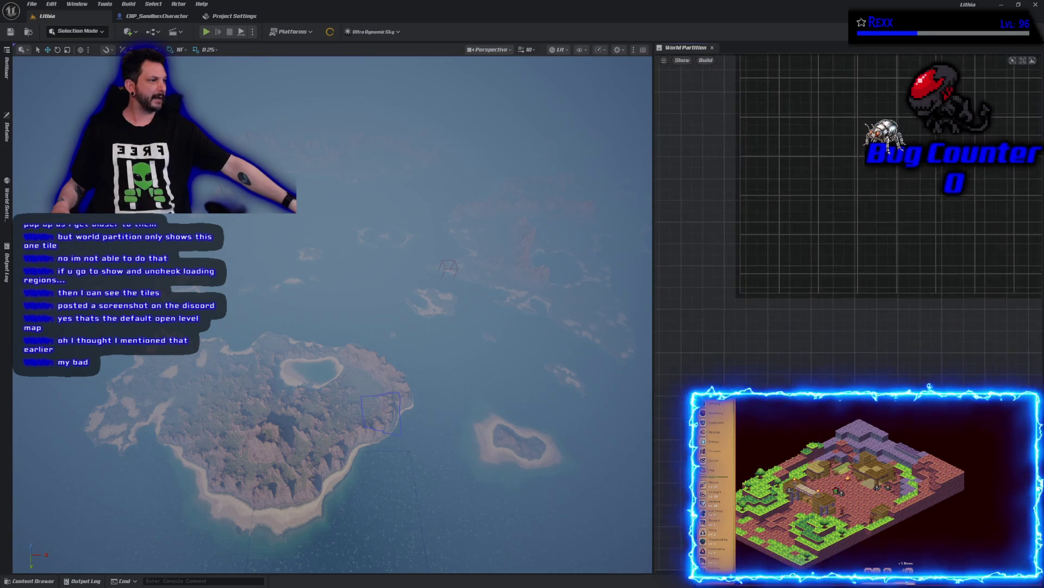
{"action": "scroll", "coordinate": [959, 351], "scroll_direction": "up", "scroll_amount": 3}
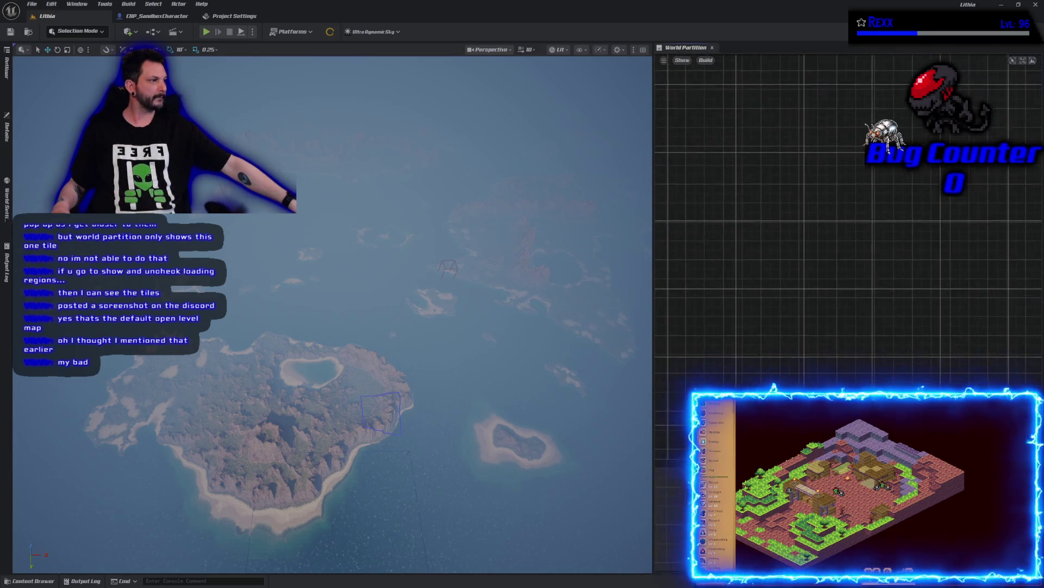
{"action": "scroll", "coordinate": [959, 351], "scroll_direction": "up", "scroll_amount": 3}
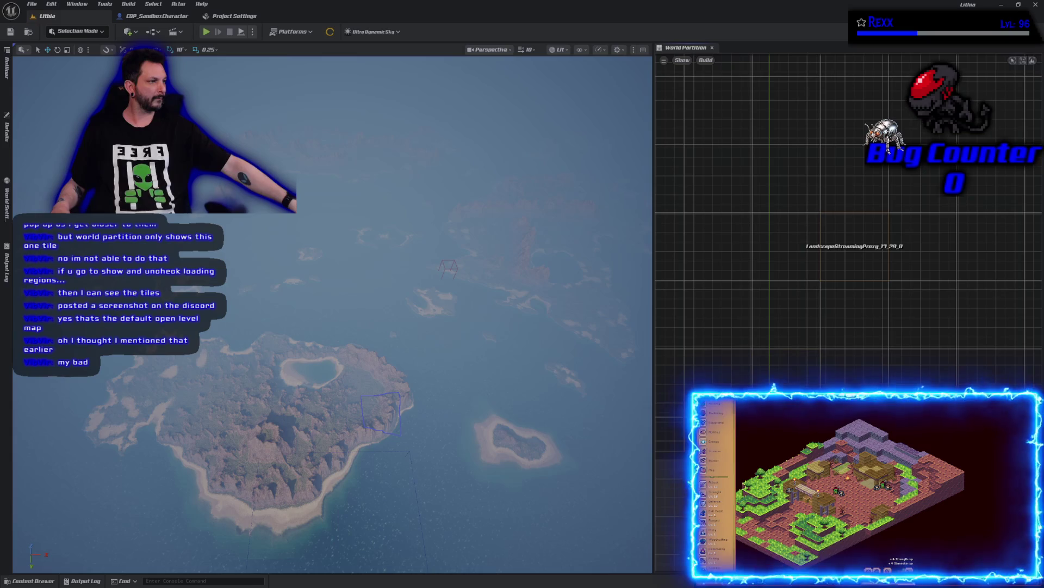
Marquee a block of grid cells and jump the camera to the cliff-face cell.
{"action": "left_click_drag", "start_coordinate": [924, 435], "coordinate": [647, 297]}
{"action": "scroll", "coordinate": [849, 218], "scroll_direction": "down", "scroll_amount": 3}
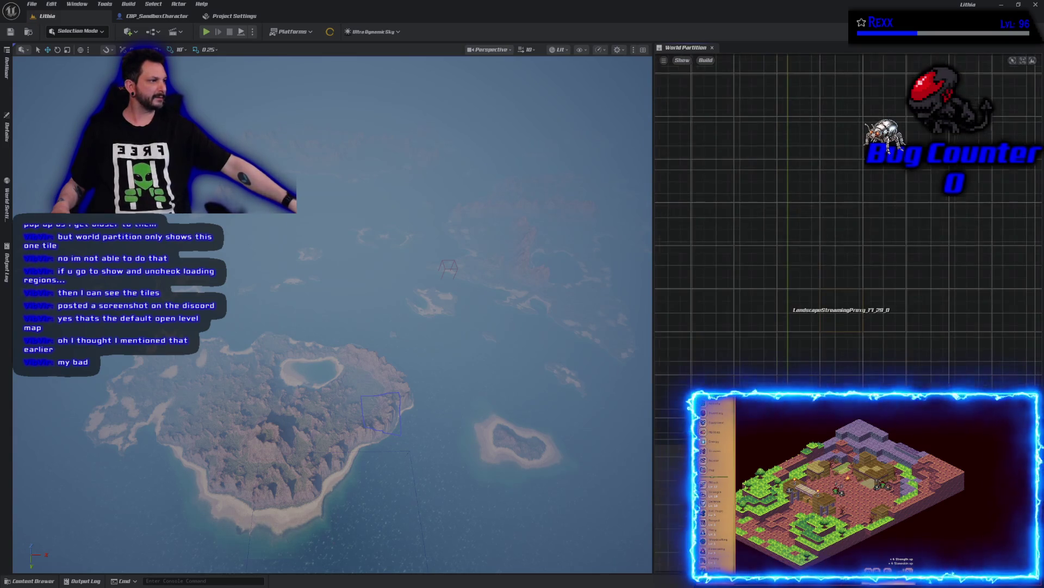
{"action": "scroll", "coordinate": [849, 217], "scroll_direction": "up", "scroll_amount": 2}
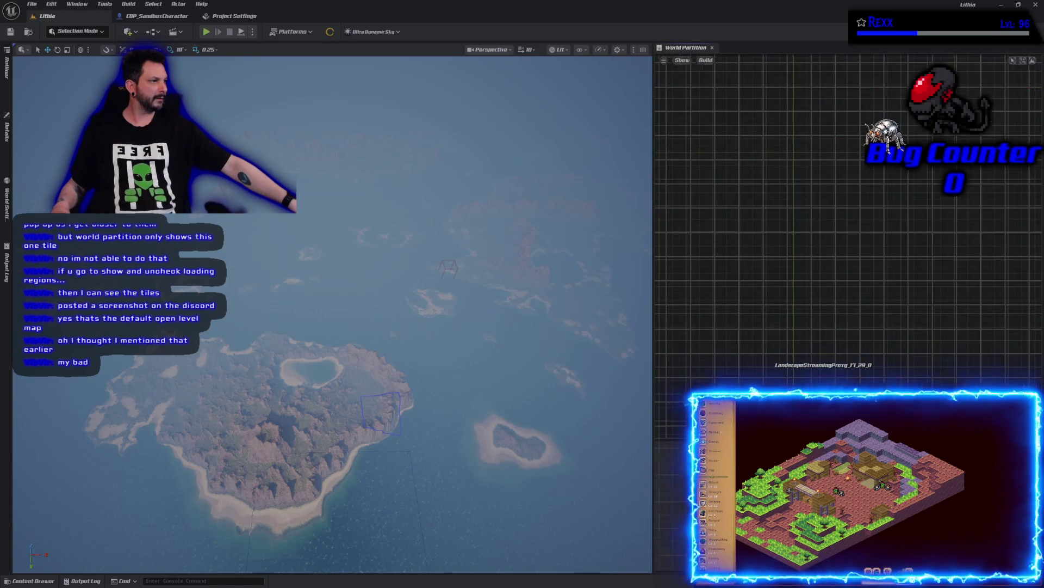
{"action": "double_click", "coordinate": [823, 381]}
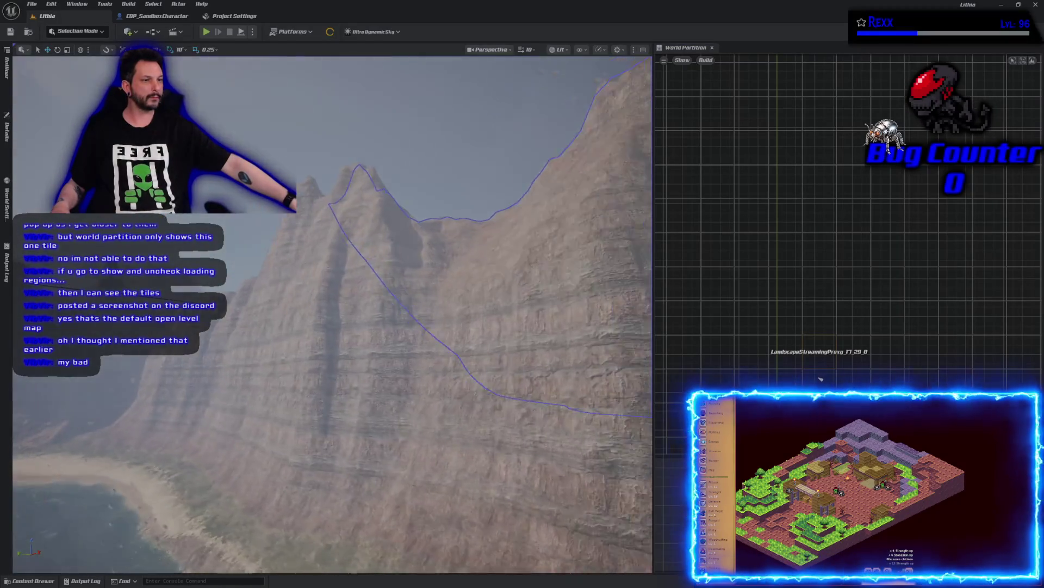
Jump the camera between map cells, ending at the cliffs region.
{"action": "scroll", "coordinate": [332, 315], "scroll_direction": "down", "scroll_amount": 10}
{"action": "scroll", "coordinate": [332, 316], "scroll_direction": "up", "scroll_amount": 10}
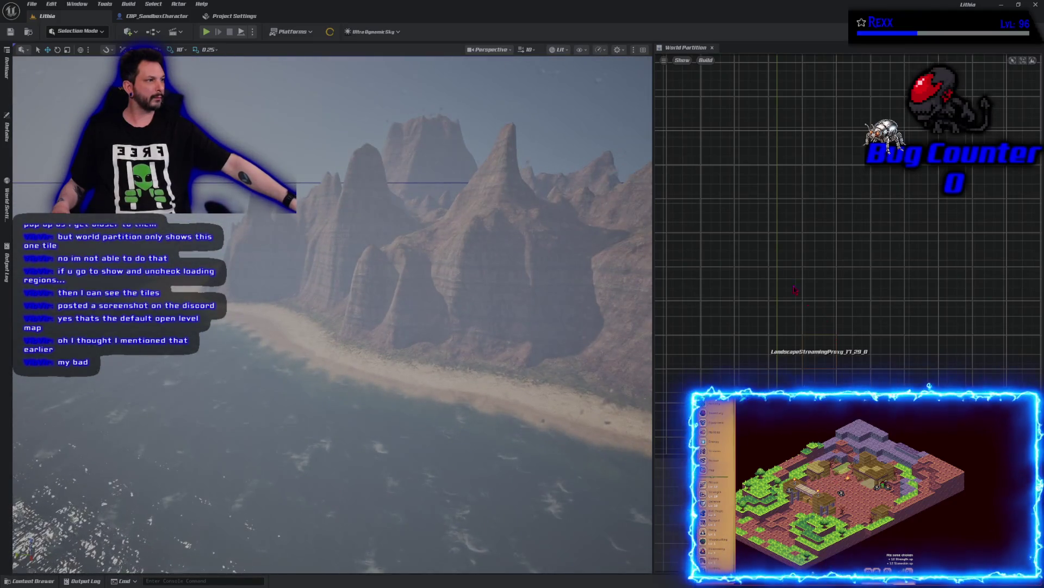
{"action": "double_click", "coordinate": [752, 253]}
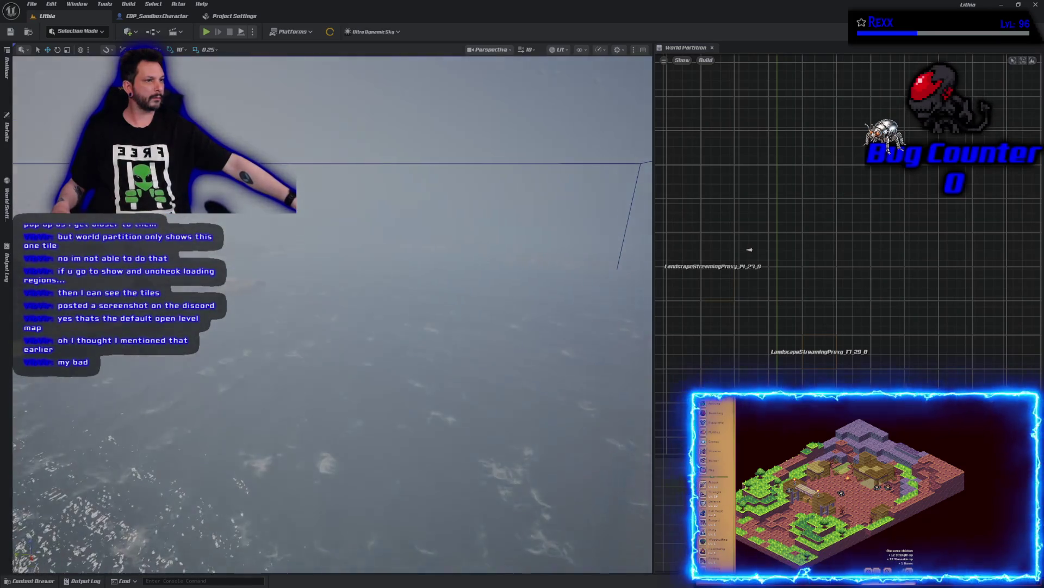
{"action": "scroll", "coordinate": [941, 333], "scroll_direction": "down", "scroll_amount": 4}
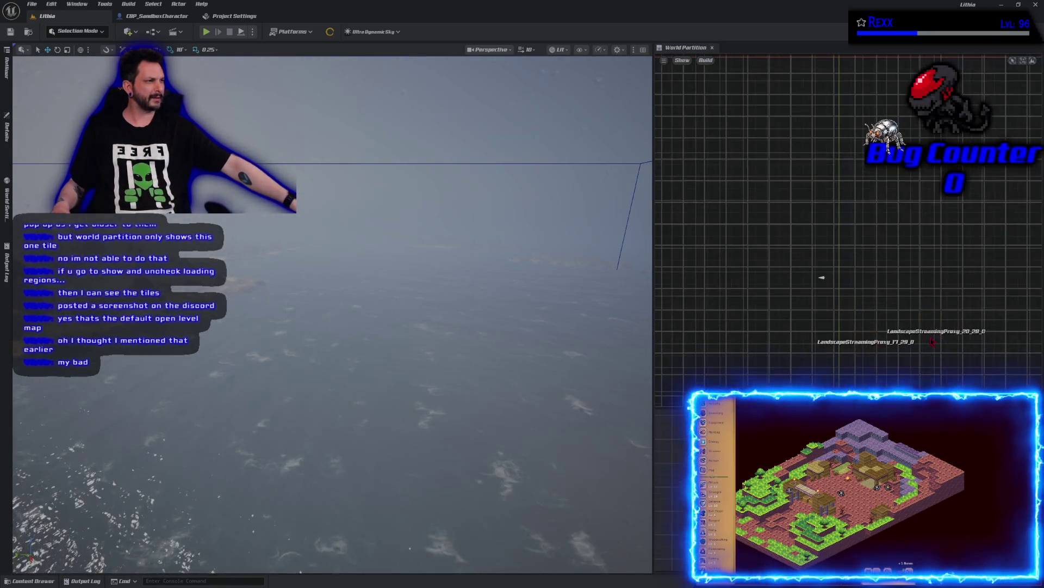
{"action": "double_click", "coordinate": [862, 298]}
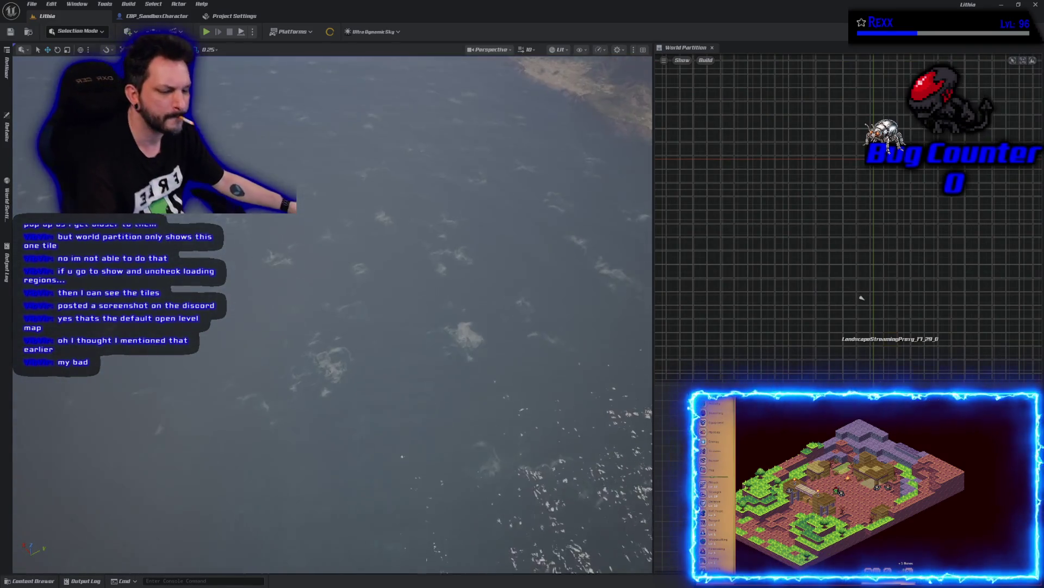
{"action": "double_click", "coordinate": [862, 298]}
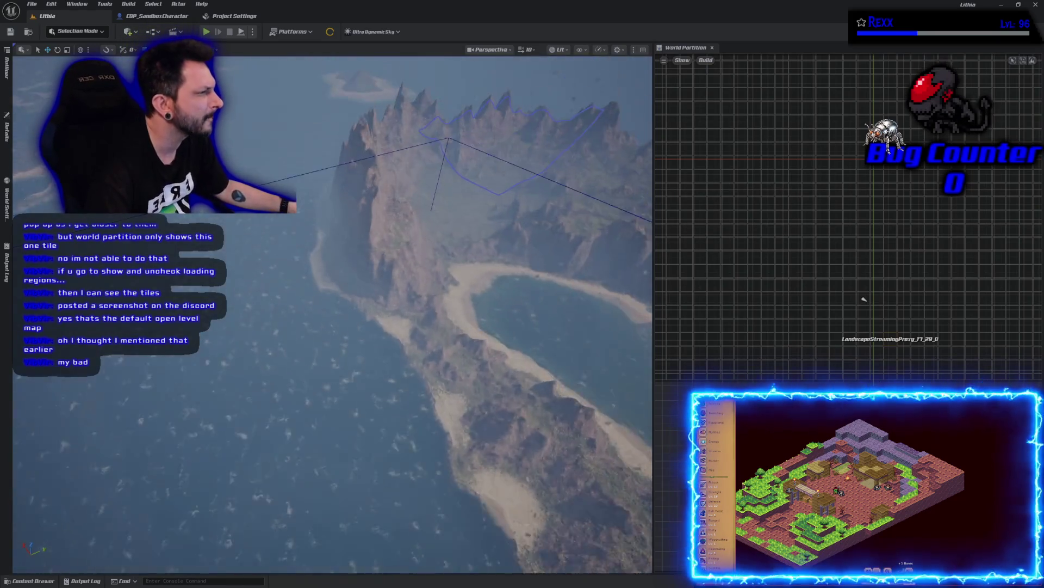
Visit the lake island, small islands and hazy overview, then close in on a cliff island.
{"action": "double_click", "coordinate": [876, 307]}
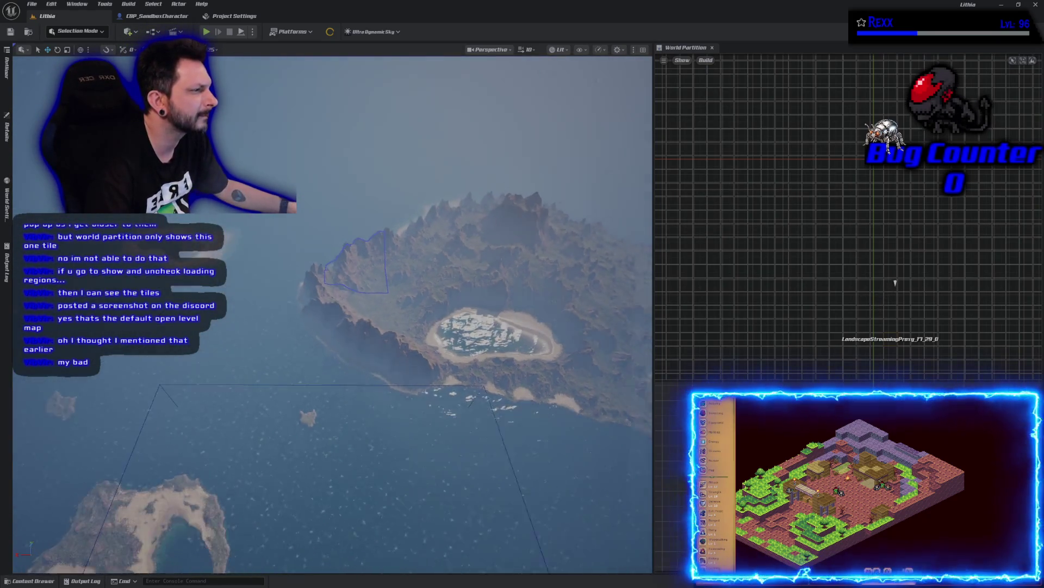
{"action": "double_click", "coordinate": [845, 288]}
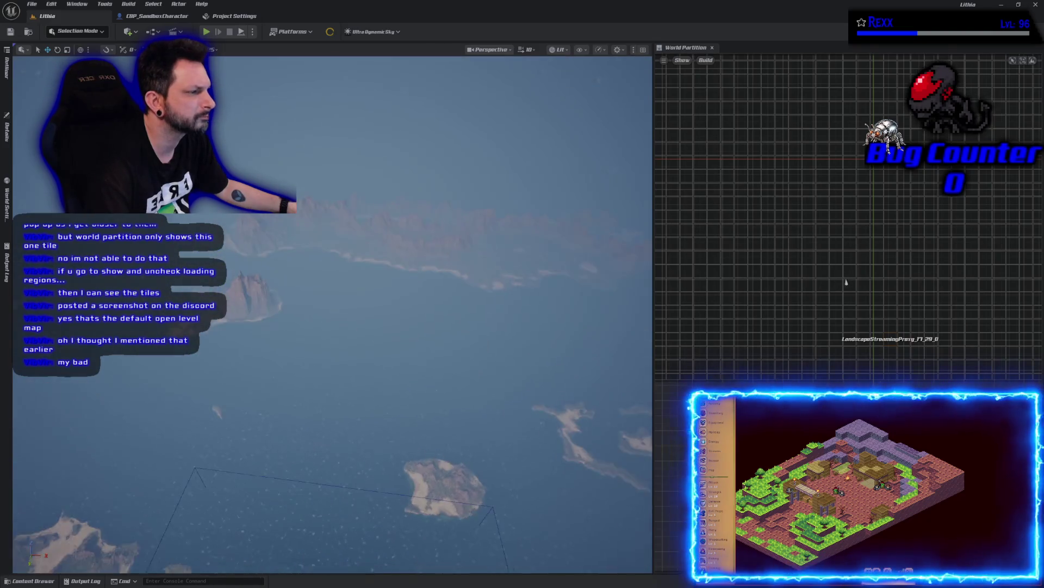
{"action": "double_click", "coordinate": [871, 307]}
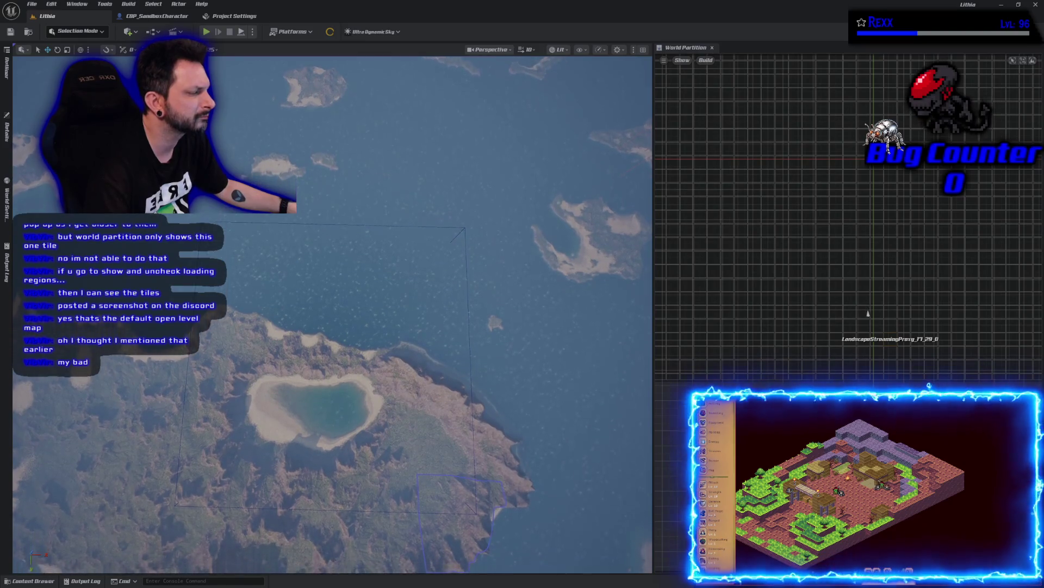
{"action": "double_click", "coordinate": [868, 320]}
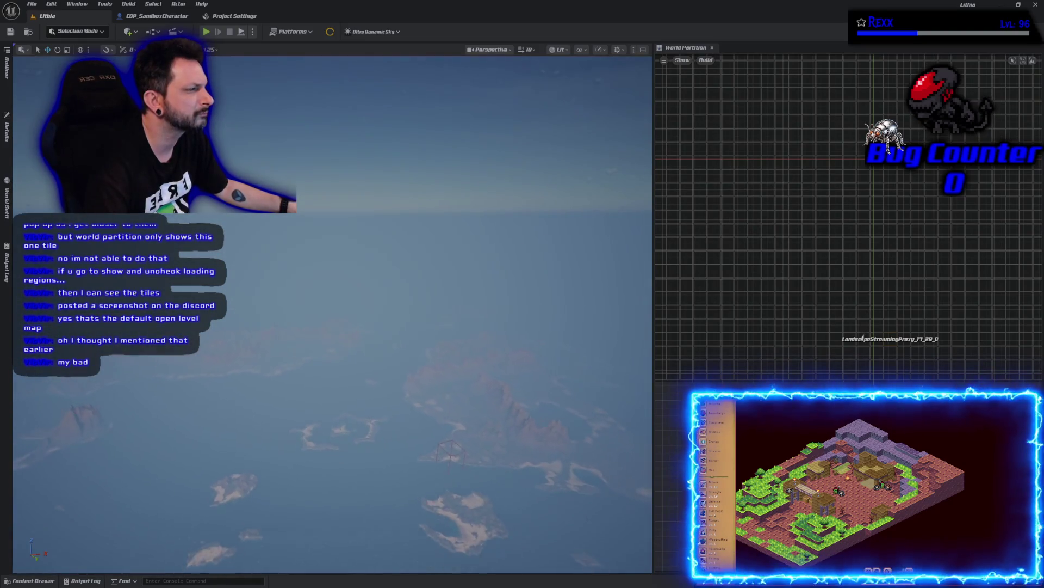
{"action": "double_click", "coordinate": [851, 366]}
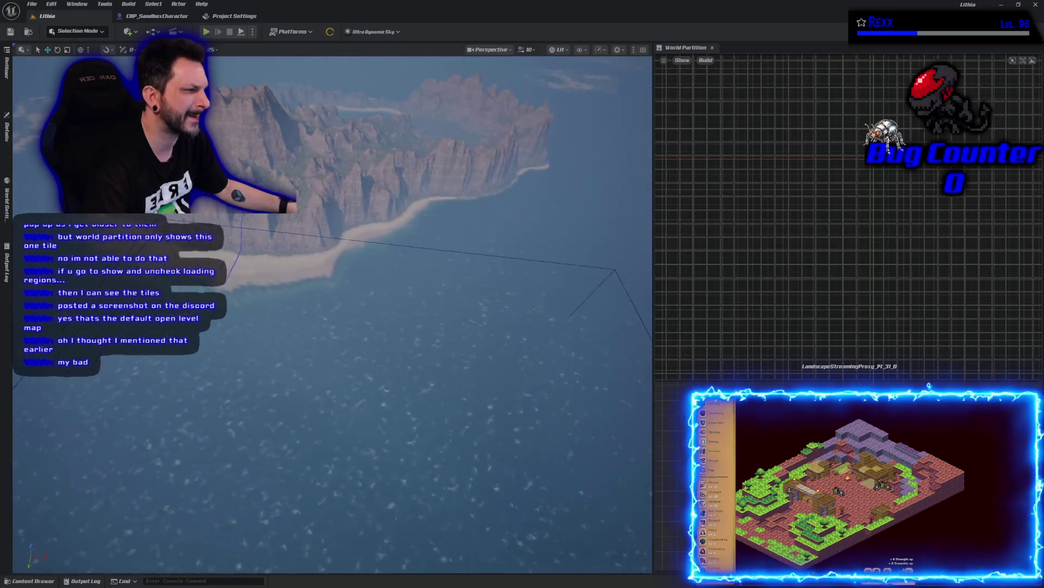
{"action": "left_click_drag", "start_coordinate": [299, 432], "coordinate": [300, 432]}
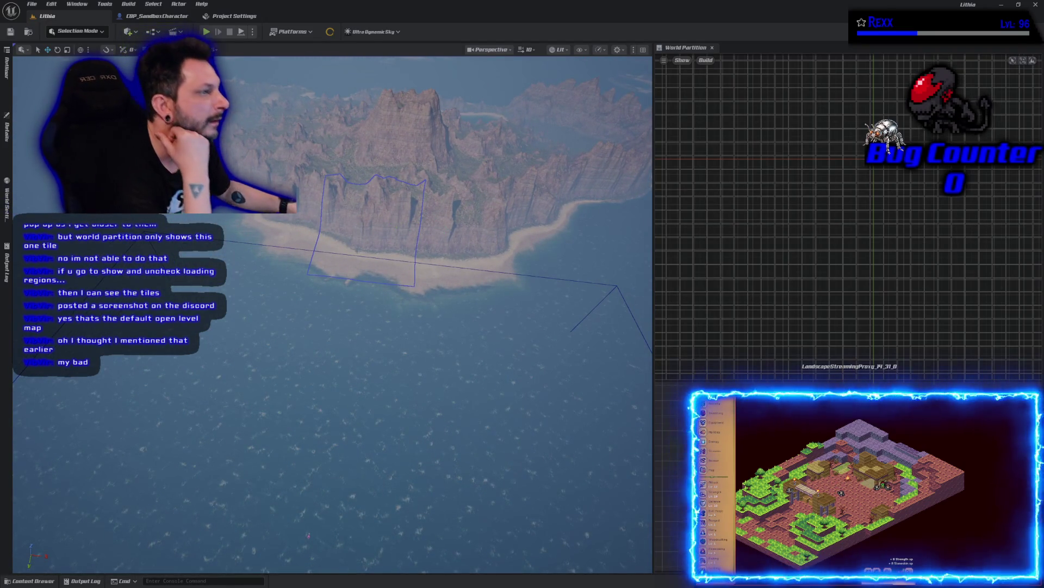
Select the neighbouring landscape streaming proxy and unload the selected World Partition region.
{"action": "right_click", "coordinate": [395, 223]}
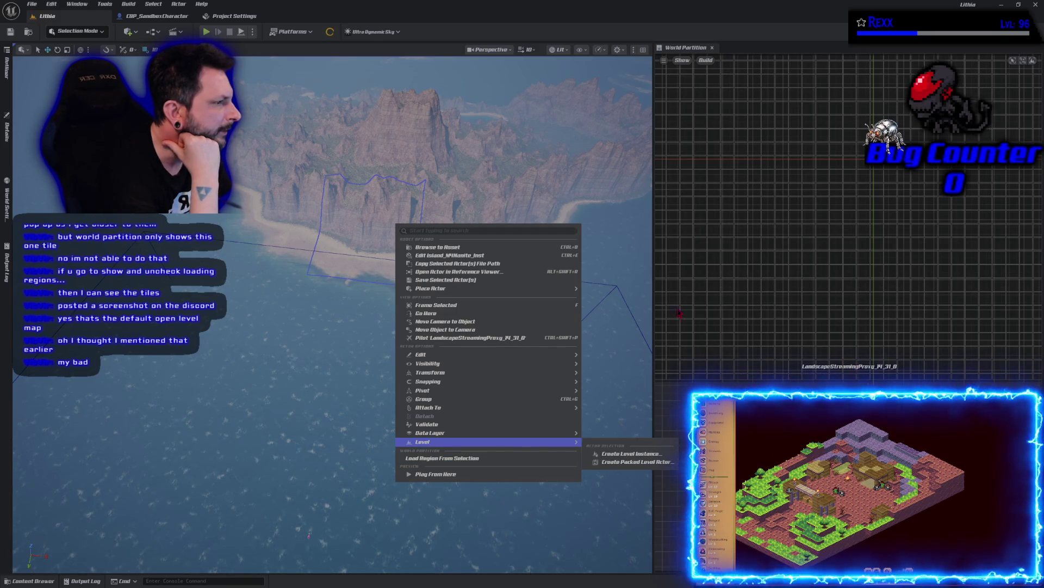
{"action": "left_click", "coordinate": [302, 183]}
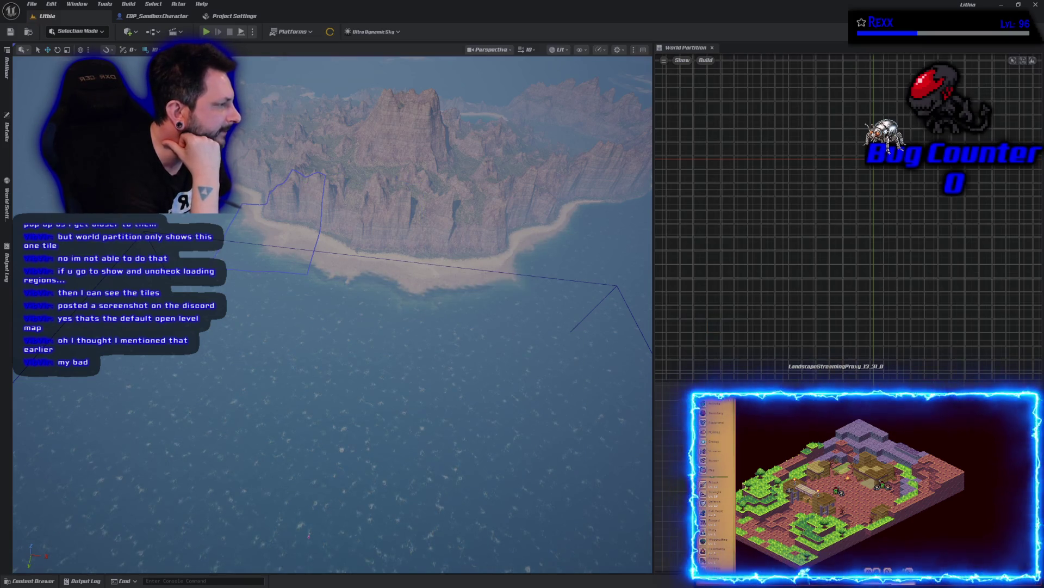
{"action": "scroll", "coordinate": [822, 253], "scroll_direction": "up", "scroll_amount": 5}
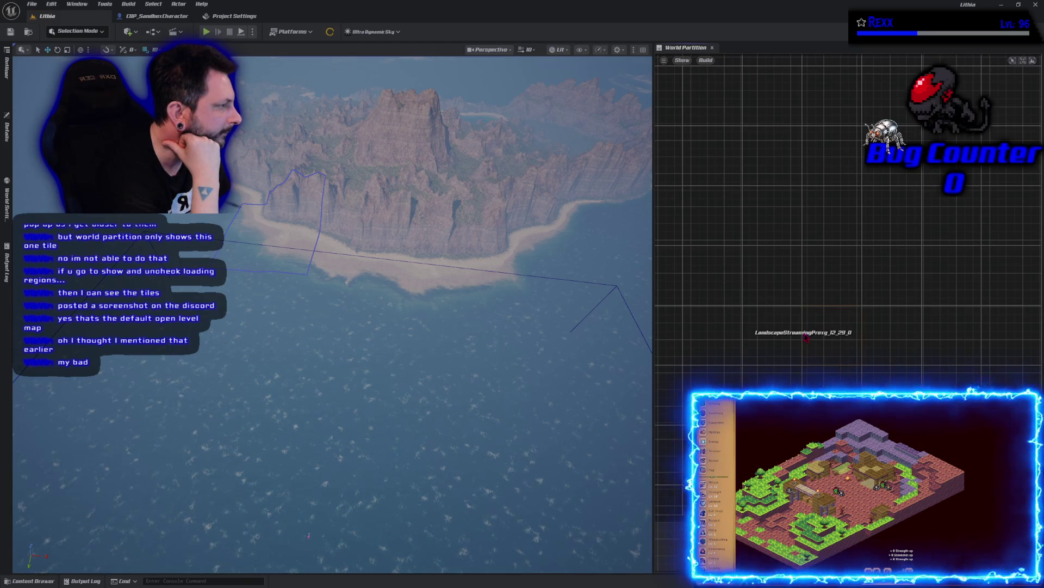
{"action": "right_click", "coordinate": [806, 337]}
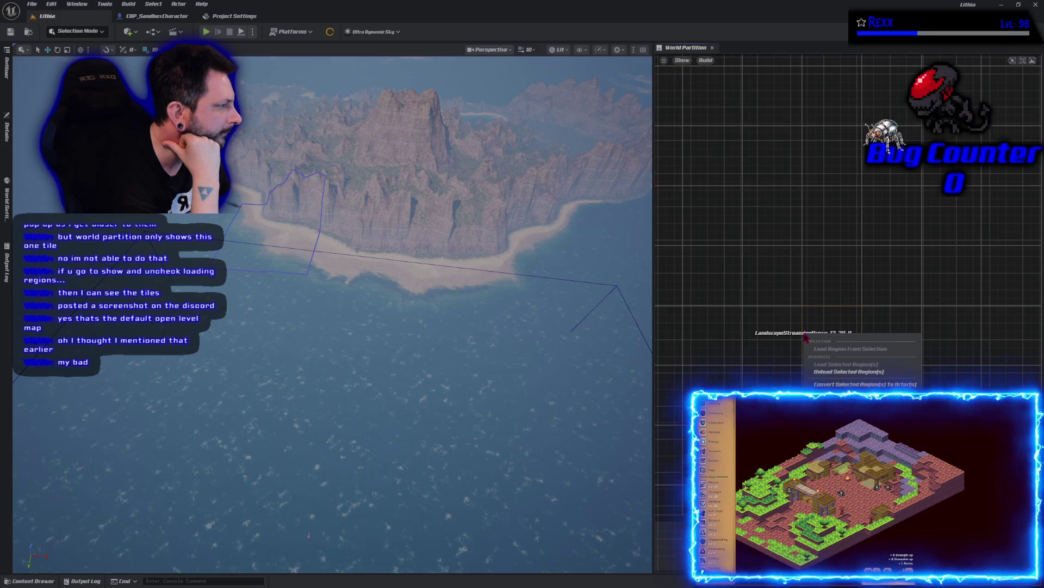
{"action": "left_click", "coordinate": [833, 373]}
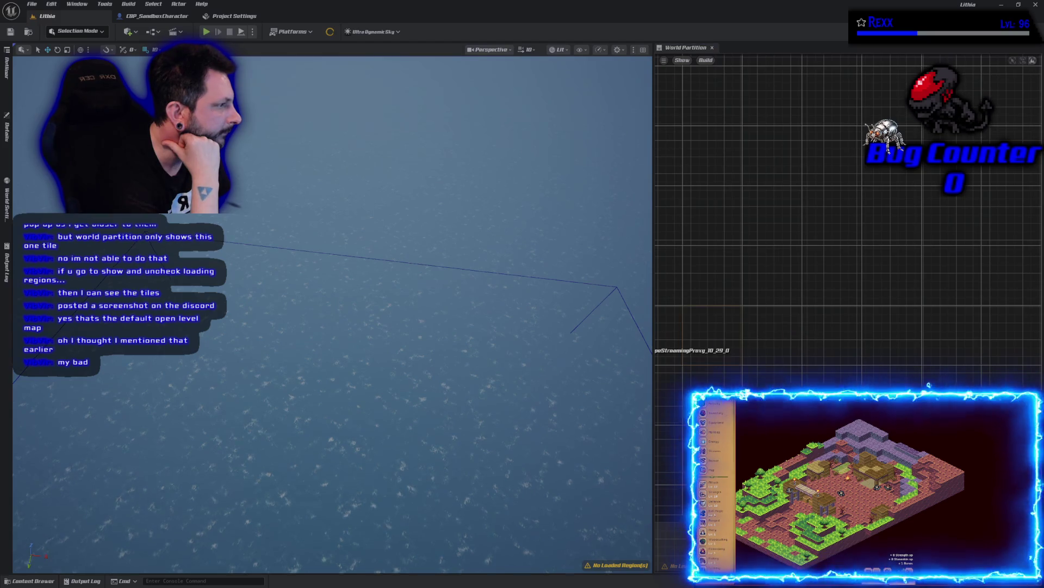
Load a region from a marquee over the landscape tiles and fly closer to the lake island.
{"action": "double_click", "coordinate": [797, 331]}
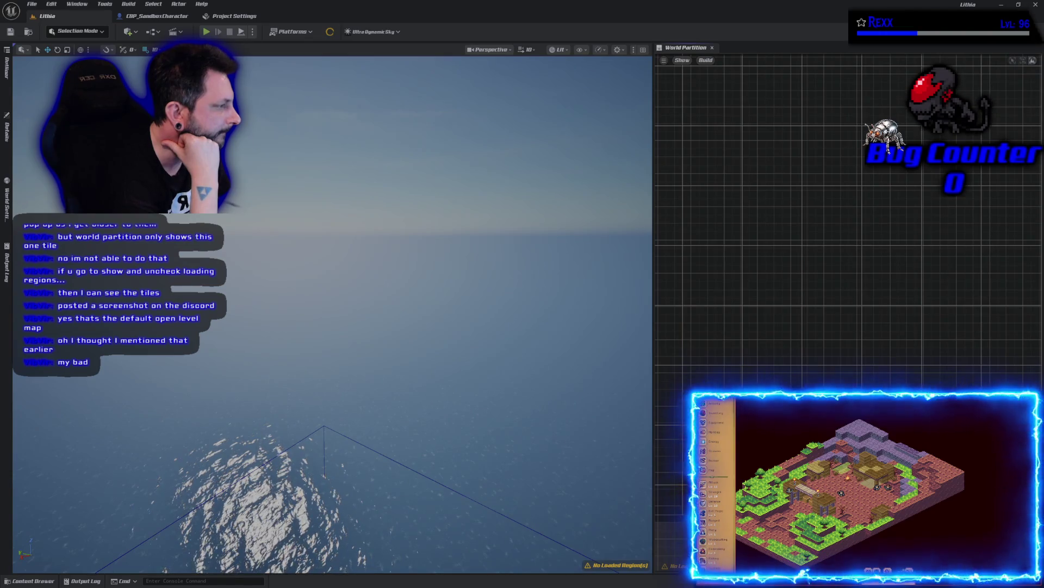
{"action": "scroll", "coordinate": [849, 234], "scroll_direction": "down", "scroll_amount": 5}
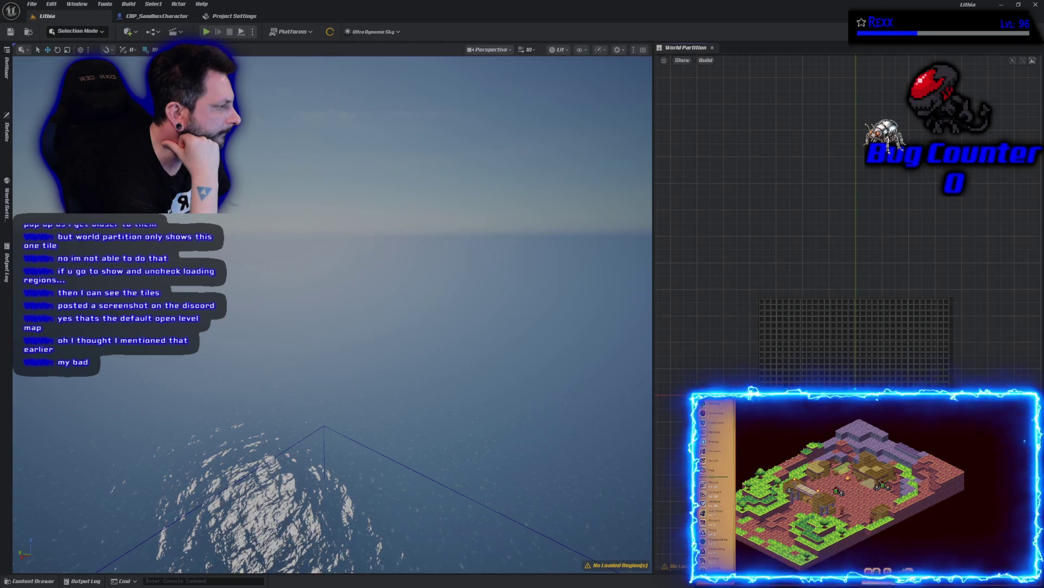
{"action": "mouse_move", "coordinate": [1001, 413]}
{"action": "left_mouse_down"}
{"action": "mouse_move", "coordinate": [757, 292]}
{"action": "mouse_move", "coordinate": [727, 256]}
{"action": "left_mouse_up"}
{"action": "right_click", "coordinate": [809, 365]}
{"action": "left_click", "coordinate": [825, 373]}
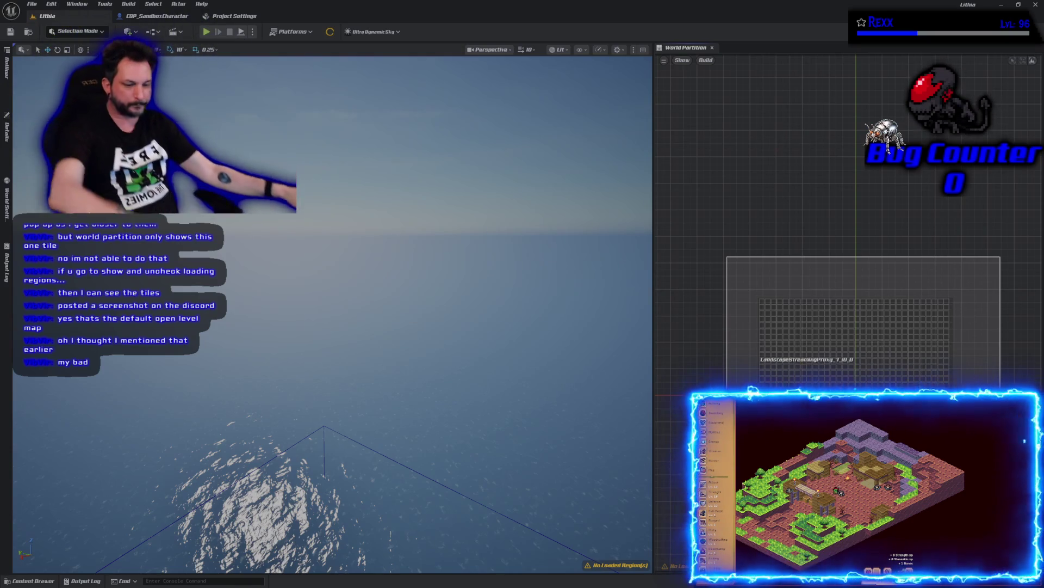
{"action": "left_click_drag", "start_coordinate": [301, 320], "coordinate": [334, 324]}
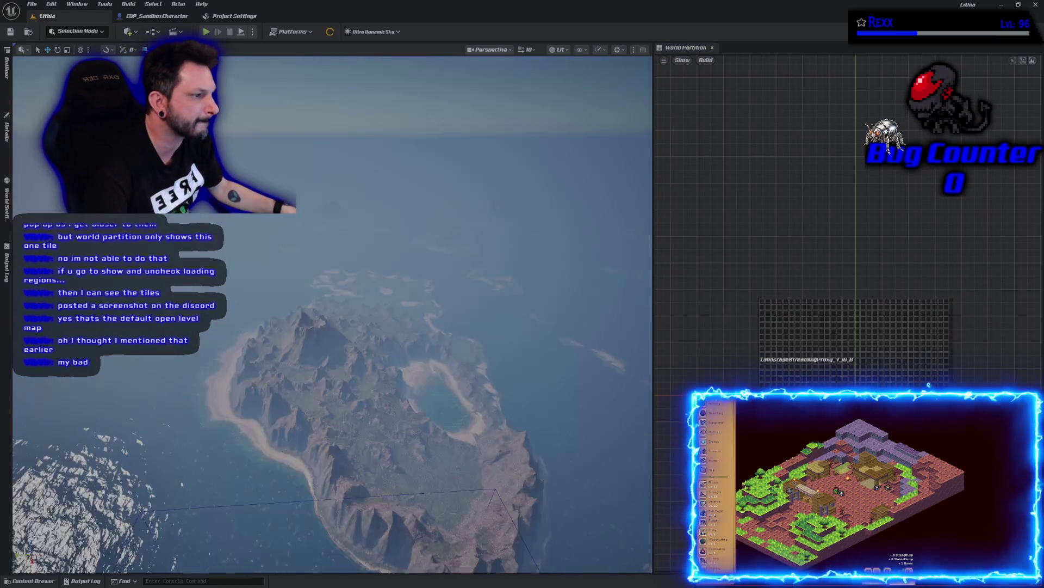
{"action": "left_click_drag", "start_coordinate": [240, 392], "coordinate": [240, 348]}
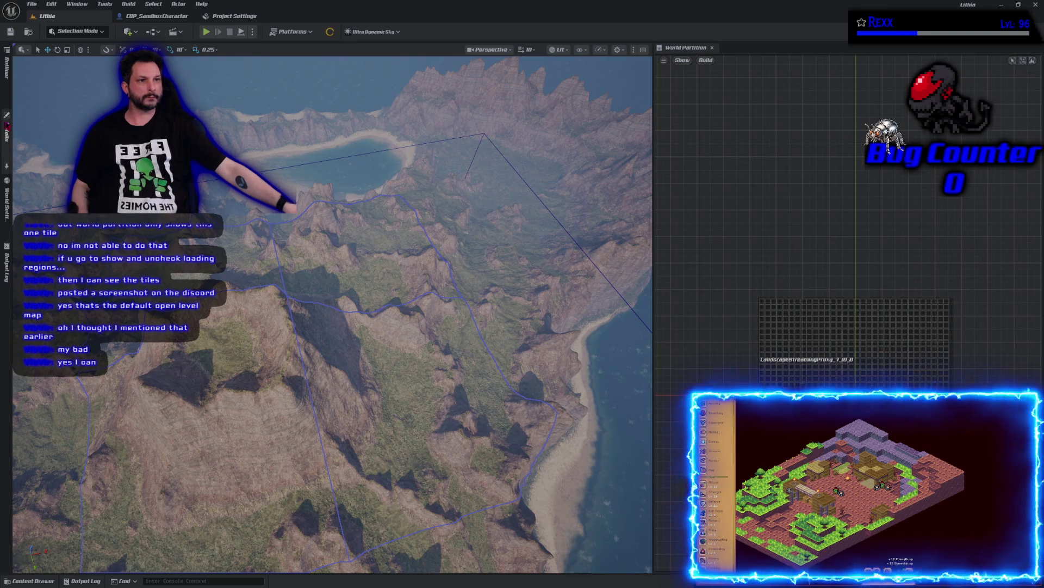
Filter the landscape objects' Details properties by 'world pa', then clear the filter.
{"action": "left_click", "coordinate": [7, 130]}
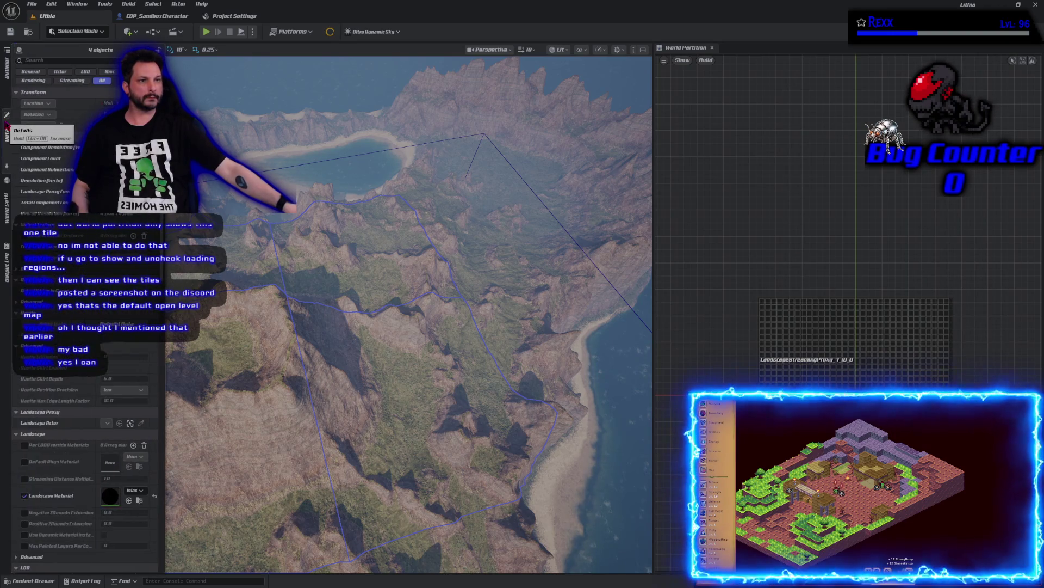
{"action": "left_click", "coordinate": [47, 60]}
{"action": "type", "text": "world pa"}
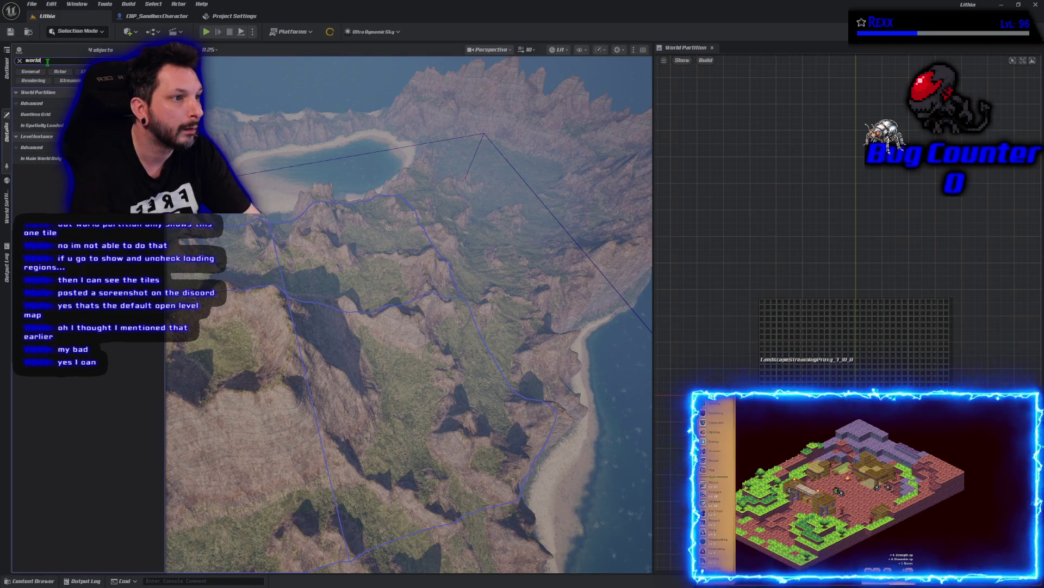
{"action": "key", "text": "BackSpace"}
{"action": "key", "text": "BackSpace"}
{"action": "key", "text": "BackSpace"}
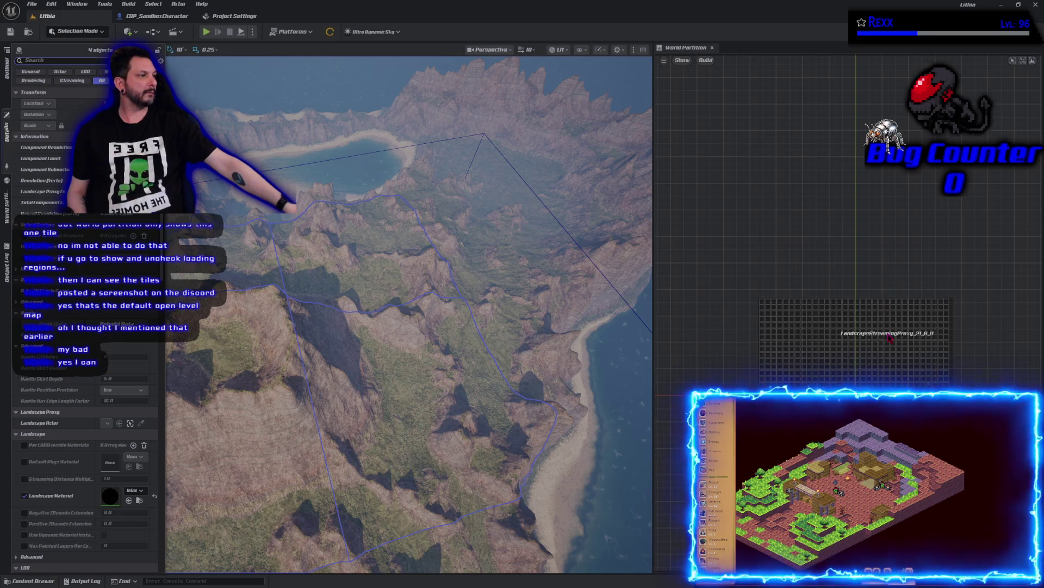
Collapse the Details panel and pan the World Partition grid up and left.
{"action": "left_click_drag", "start_coordinate": [889, 337], "coordinate": [860, 293]}
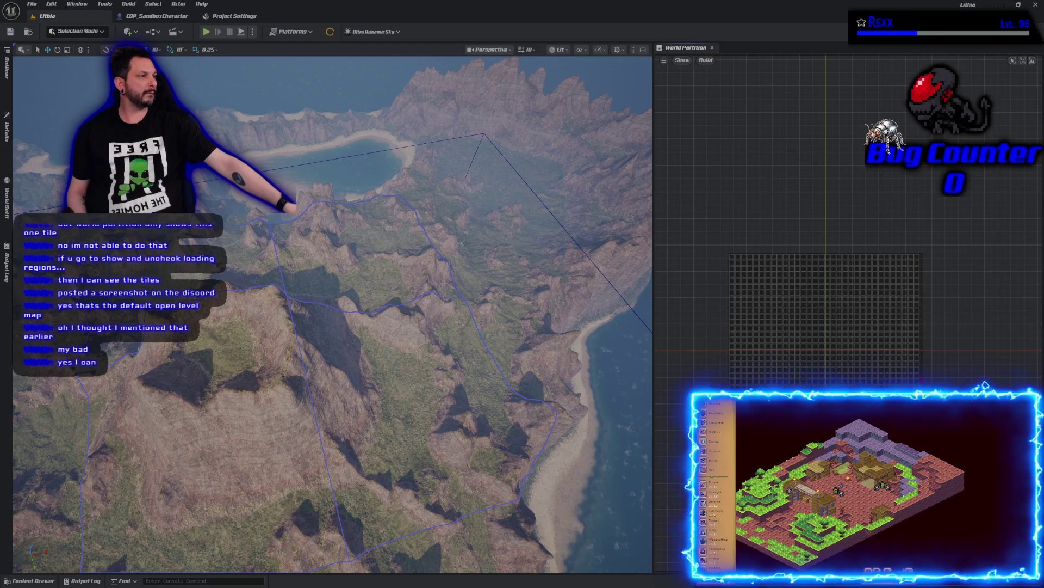
{"action": "left_click_drag", "start_coordinate": [833, 357], "coordinate": [819, 344]}
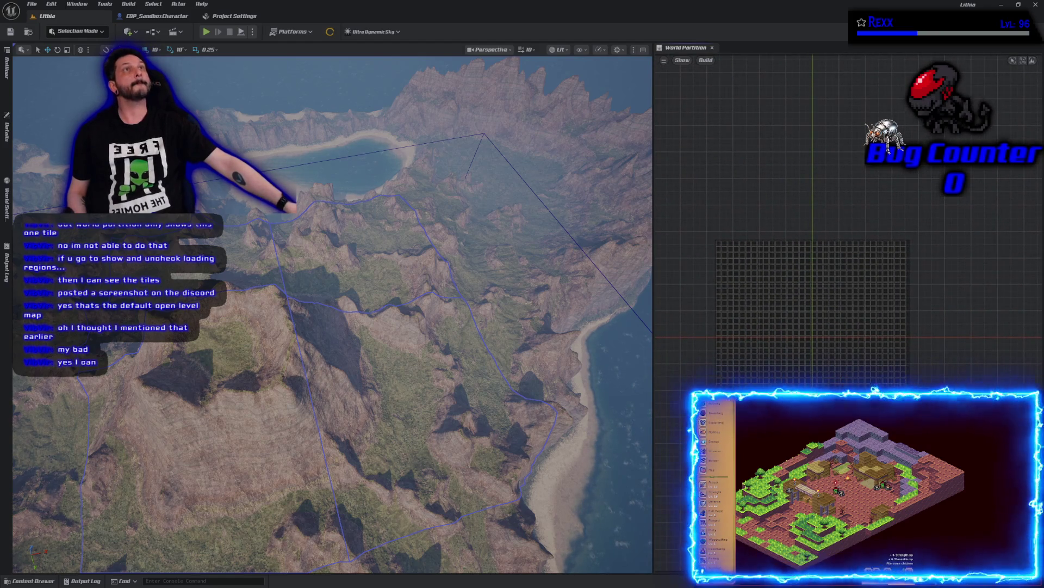